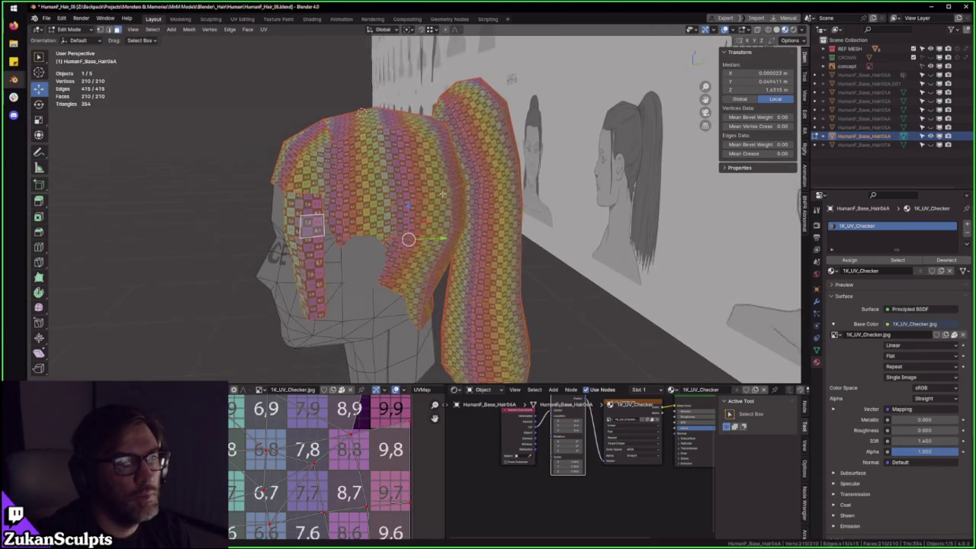
# - In the maximized UV Editor, box-select the hair islands so only the upper-right group stays selected
pyautogui.hotkey('ctrl', 'space')
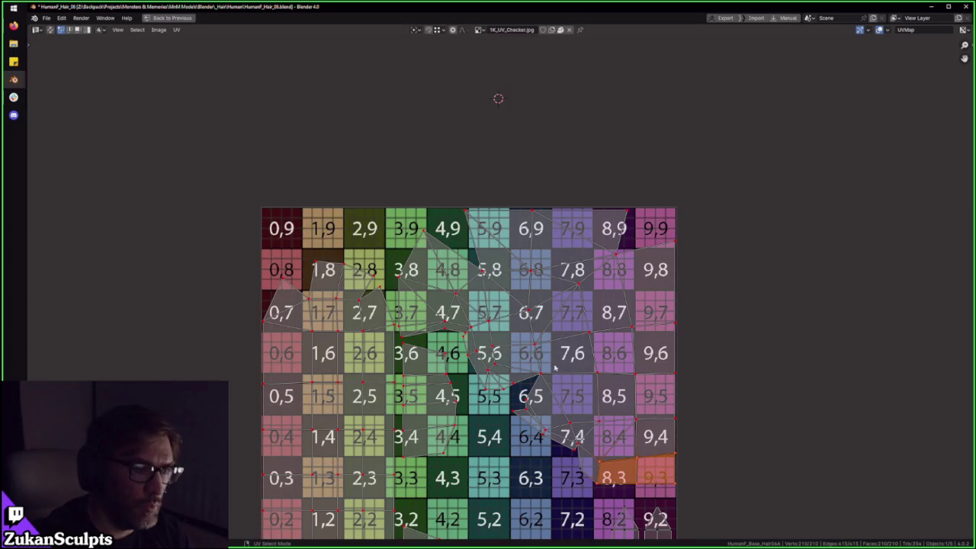
pyautogui.moveTo(534, 469); pyautogui.dragTo(534, 358, button='middle')
pyautogui.scroll(-2, 236, 87)
pyautogui.moveTo(235, 87); pyautogui.dragTo(633, 490)
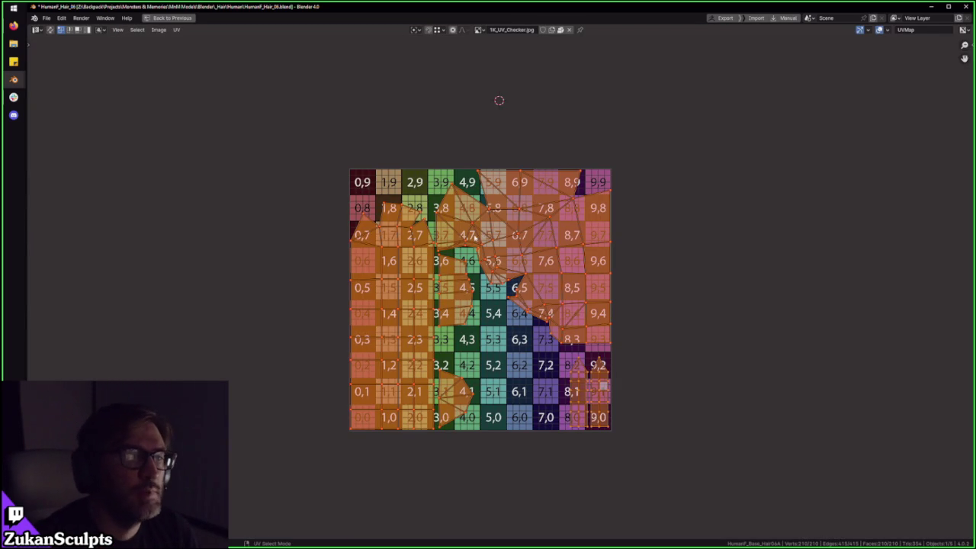
pyautogui.scroll(1, 469, 193)
pyautogui.moveTo(708, 133); pyautogui.dragTo(700, 161, button='middle')
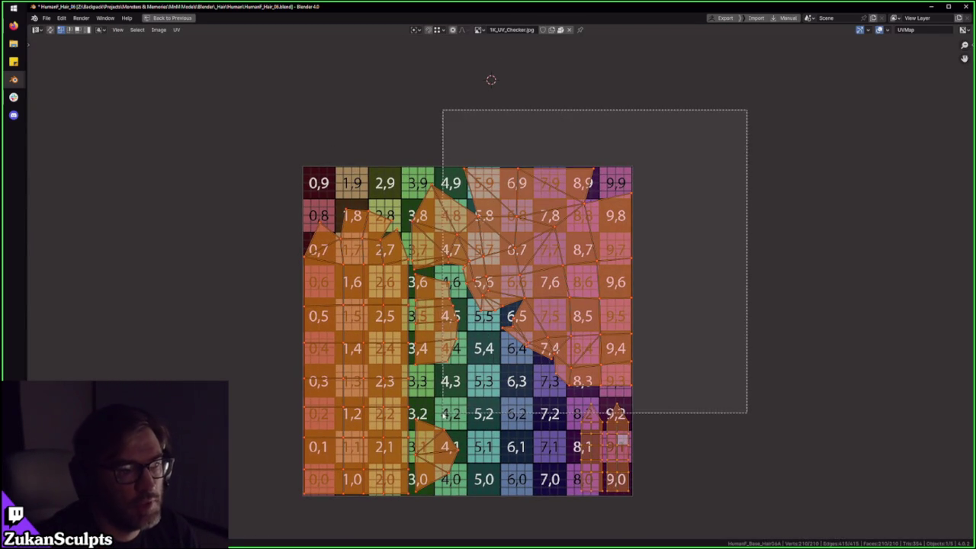
pyautogui.moveTo(747, 109); pyautogui.dragTo(422, 414)
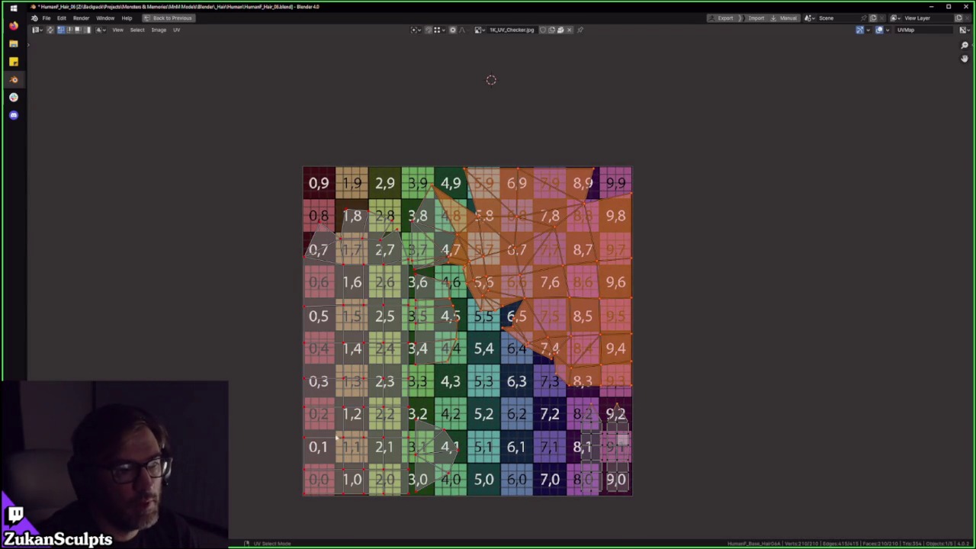
pyautogui.moveTo(383, 453); pyautogui.dragTo(372, 417, button='middle')
pyautogui.hotkey('ctrl', 'space')
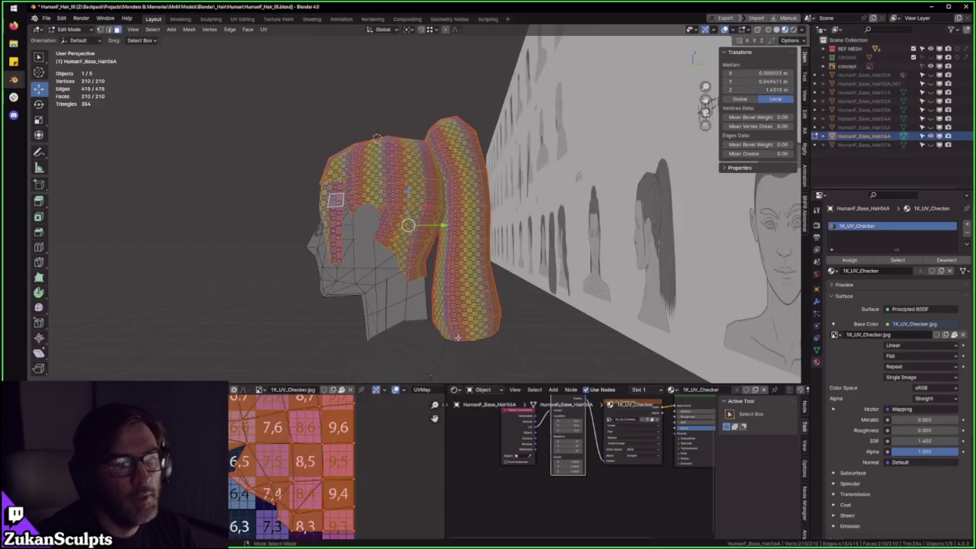
# - Isolate the hair mesh in Local View and switch it to solid grey shading
pyautogui.moveTo(427, 252); pyautogui.dragTo(474, 286, button='middle')
pyautogui.scroll(2, 474, 286)
pyautogui.moveTo(427, 242)
pyautogui.mouseDown(button='middle')
pyautogui.moveTo(410, 192)
pyautogui.moveTo(457, 195)
pyautogui.mouseUp(button='middle')
pyautogui.press('/')
pyautogui.hotkey('ctrl', 'Tab')
pyautogui.click(445, 184)
pyautogui.press('z')
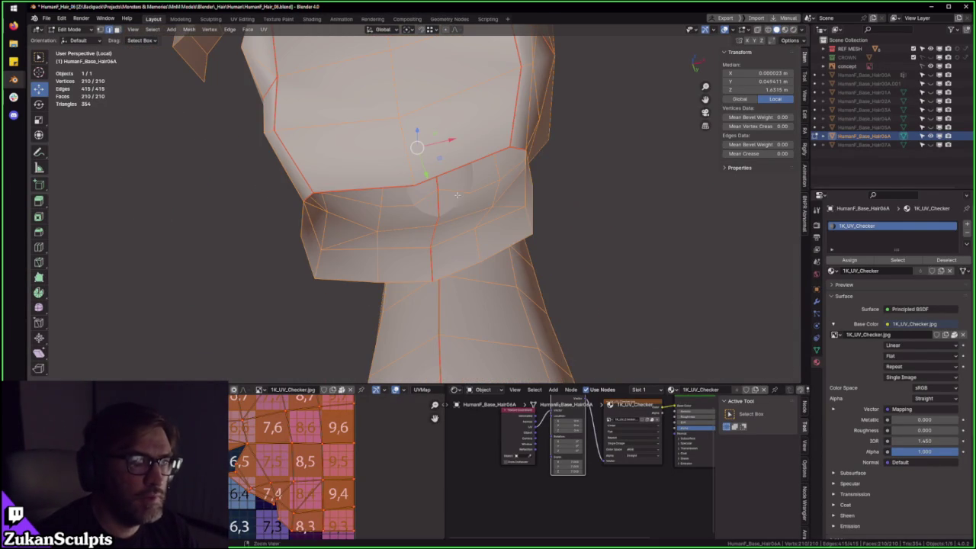
pyautogui.press('/')
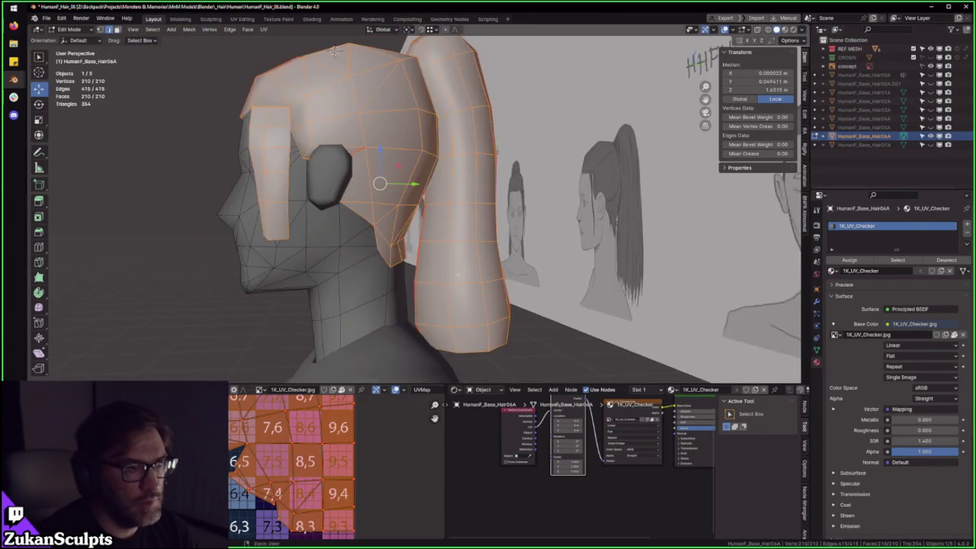
# - In vertex mode, select the single vertex on the hair strand's inner edge
pyautogui.scroll(5, 412, 221)
pyautogui.moveTo(412, 221); pyautogui.dragTo(398, 249, button='middle')
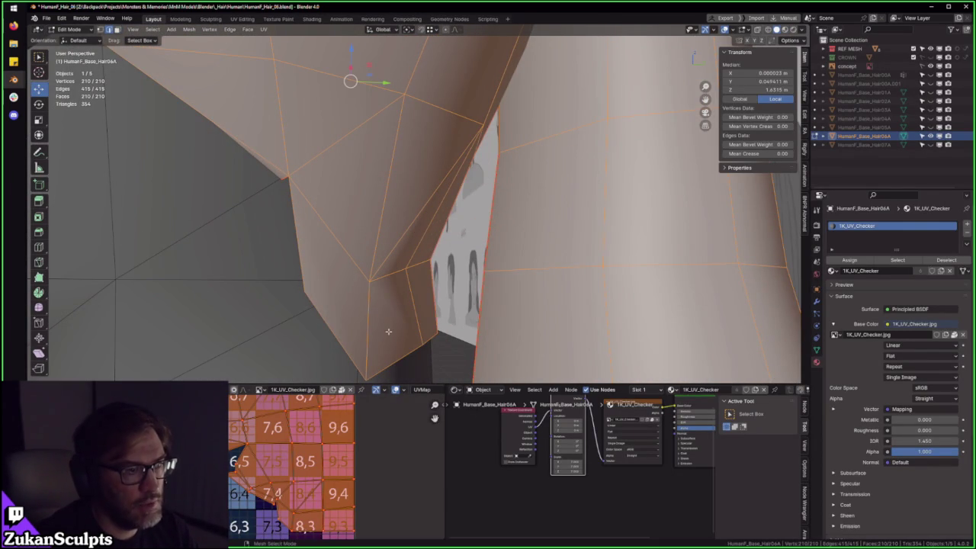
pyautogui.moveTo(368, 325); pyautogui.dragTo(366, 254, button='middle')
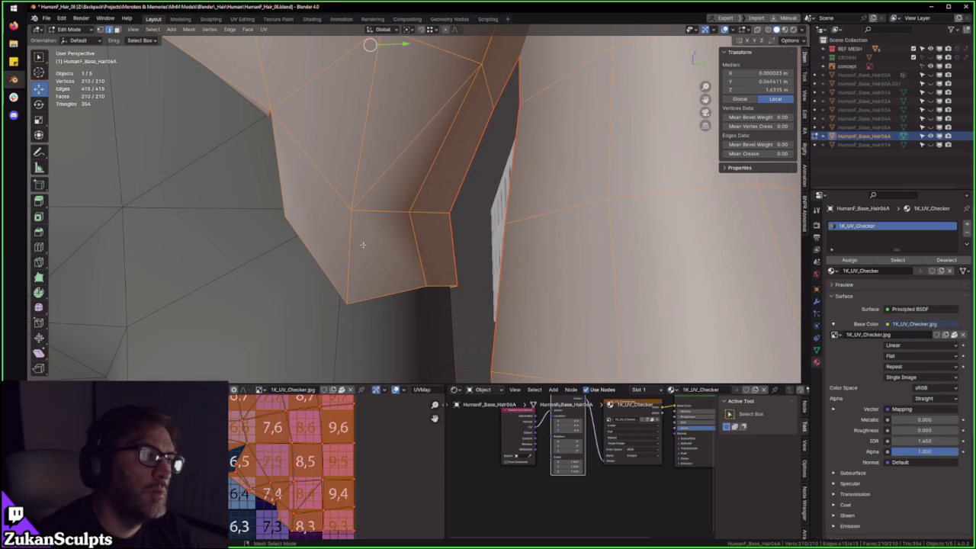
pyautogui.moveTo(395, 219); pyautogui.dragTo(523, 142, button='middle')
pyautogui.hotkey('ctrl', 'Tab')
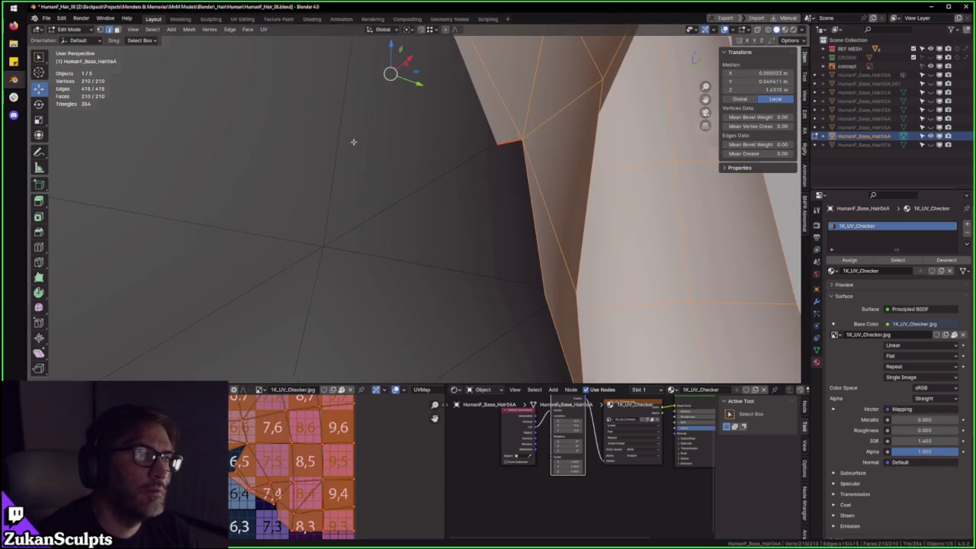
pyautogui.press('1')
pyautogui.click(524, 142)
pyautogui.moveTo(525, 143)
pyautogui.mouseDown(button='middle')
pyautogui.moveTo(439, 209)
pyautogui.moveTo(533, 213)
pyautogui.mouseUp(button='middle')
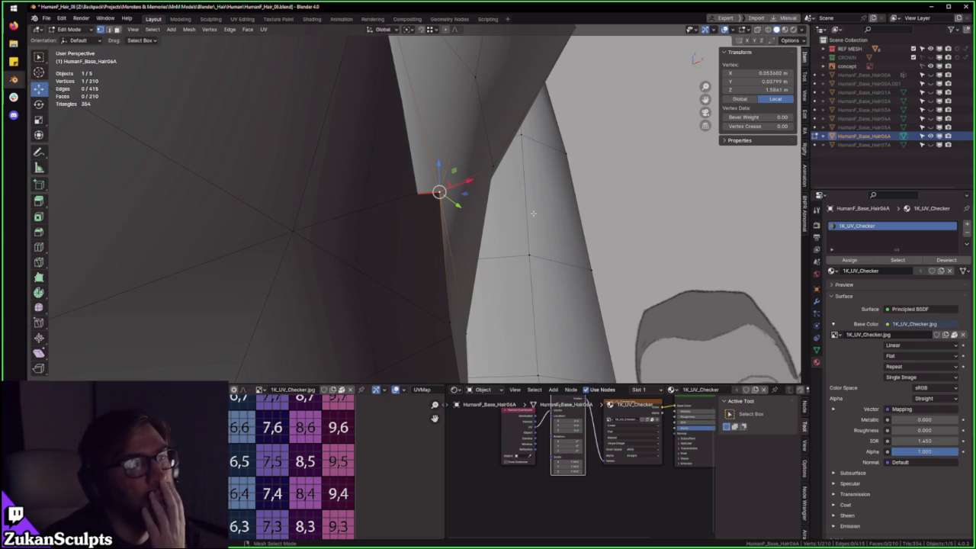
# - Select the hair's lower border loop near the neck and extrude it downward
pyautogui.moveTo(465, 337); pyautogui.dragTo(211, 305)
pyautogui.press('KP_Divide')
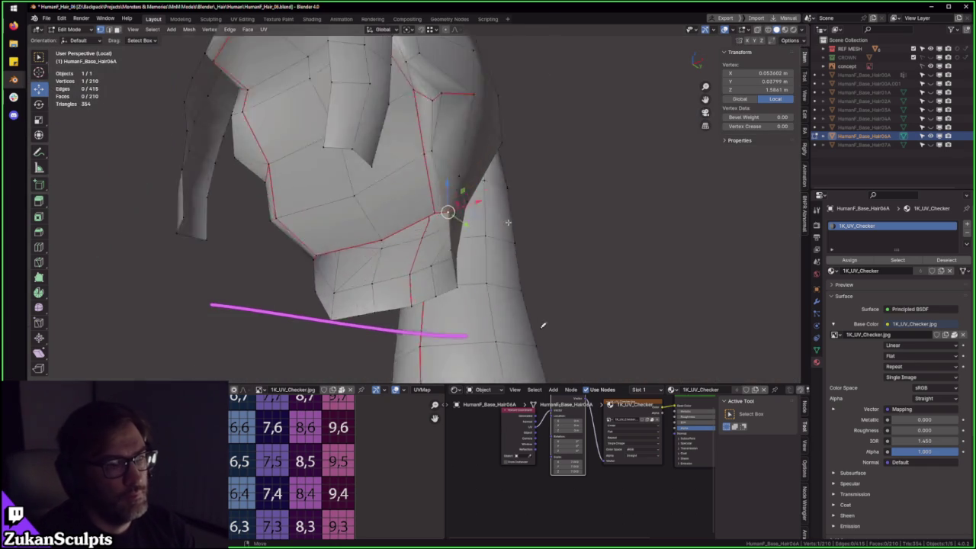
pyautogui.scroll(4, 504, 216)
pyautogui.keyDown('shift'); pyautogui.click(492, 204); pyautogui.keyUp('shift')
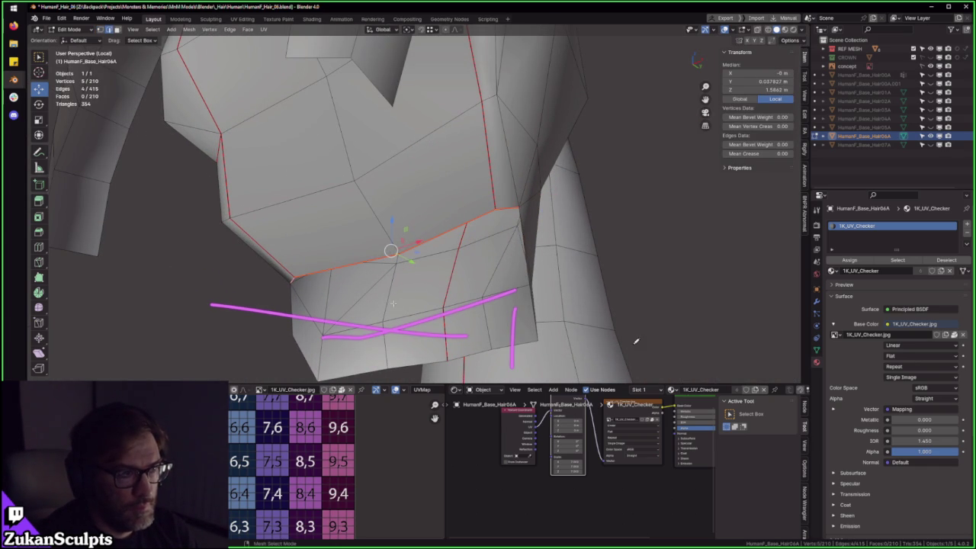
pyautogui.moveTo(412, 294)
pyautogui.mouseDown(button='middle')
pyautogui.moveTo(488, 244)
pyautogui.moveTo(458, 259)
pyautogui.mouseUp(button='middle')
pyautogui.press('e')
pyautogui.click(461, 258)
# - Reposition the extruded edge, nudging it slightly along the Y axis
pyautogui.press('2')
pyautogui.press('g')
pyautogui.click(516, 237)
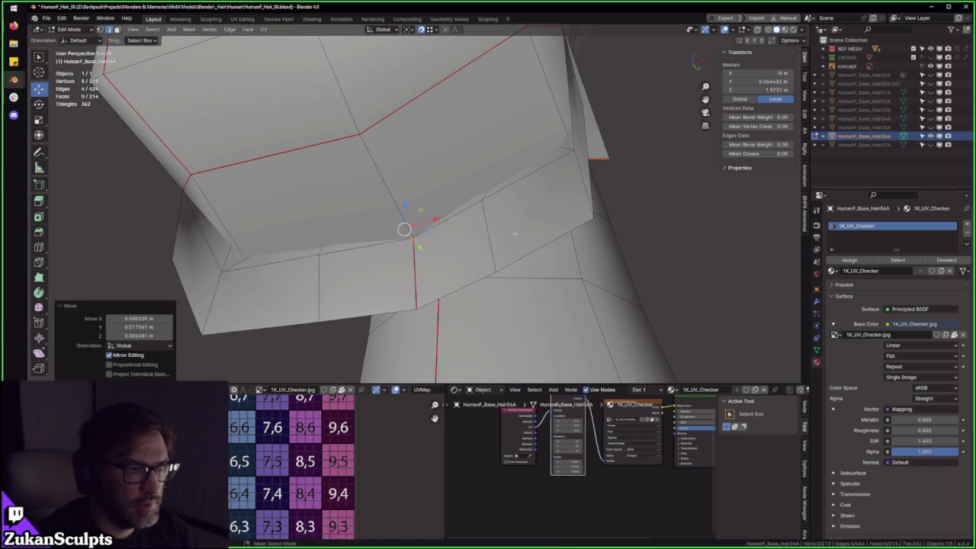
pyautogui.press('g')
pyautogui.moveTo(447, 247)
pyautogui.mouseDown(button='middle')
pyautogui.moveTo(488, 221)
pyautogui.moveTo(457, 252)
pyautogui.mouseUp(button='middle')
pyautogui.press('y')
pyautogui.click(510, 199)
# - In X-ray Right view, deselect one vertex from the new strip
pyautogui.hotkey('alt', 'z')
pyautogui.press('3')
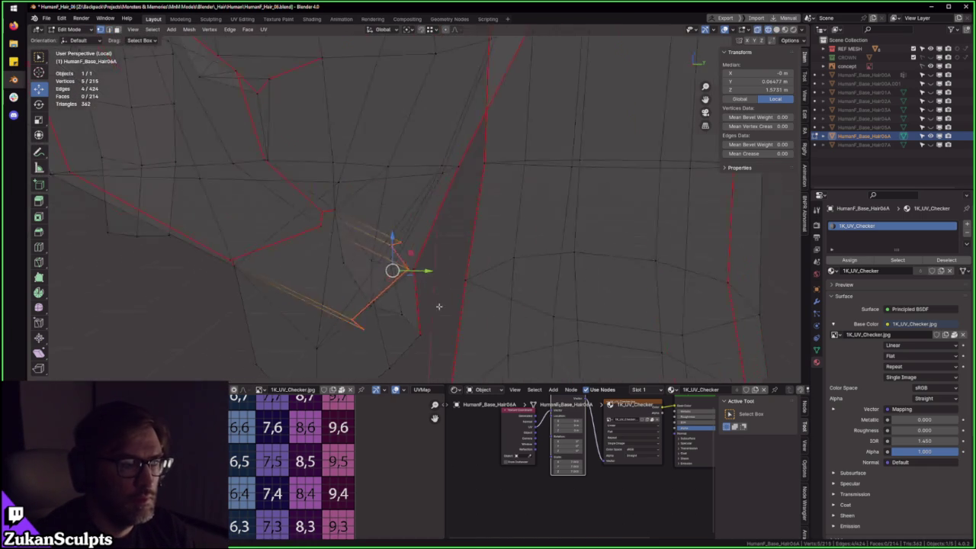
pyautogui.moveTo(440, 293); pyautogui.dragTo(409, 229, button='middle')
pyautogui.keyDown('shift'); pyautogui.click(416, 244); pyautogui.keyUp('shift')
pyautogui.press('3')
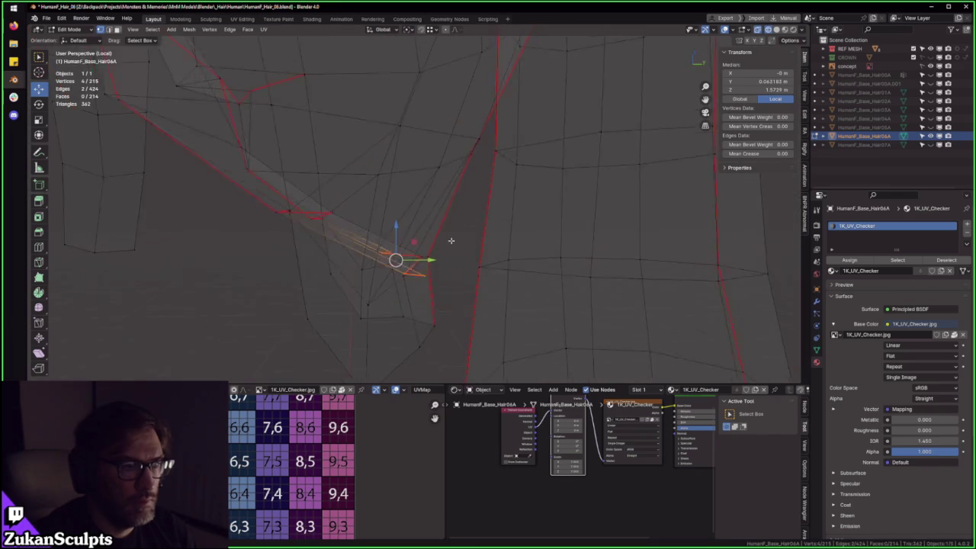
pyautogui.moveTo(435, 262); pyautogui.dragTo(527, 240, button='middle')
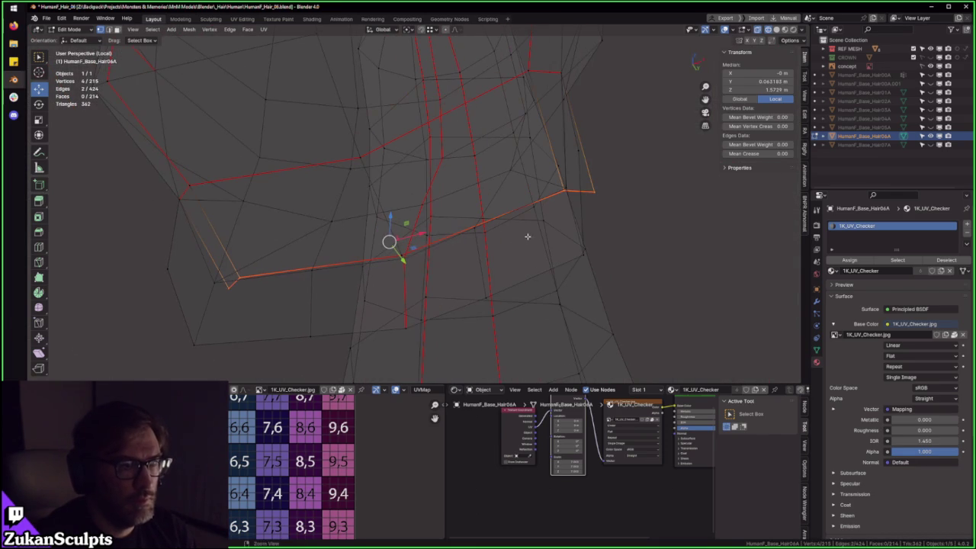
# - Narrow the new strip along X and lower its vertices 0.014 m in Z
pyautogui.press('s')
pyautogui.press('x')
pyautogui.click(457, 254)
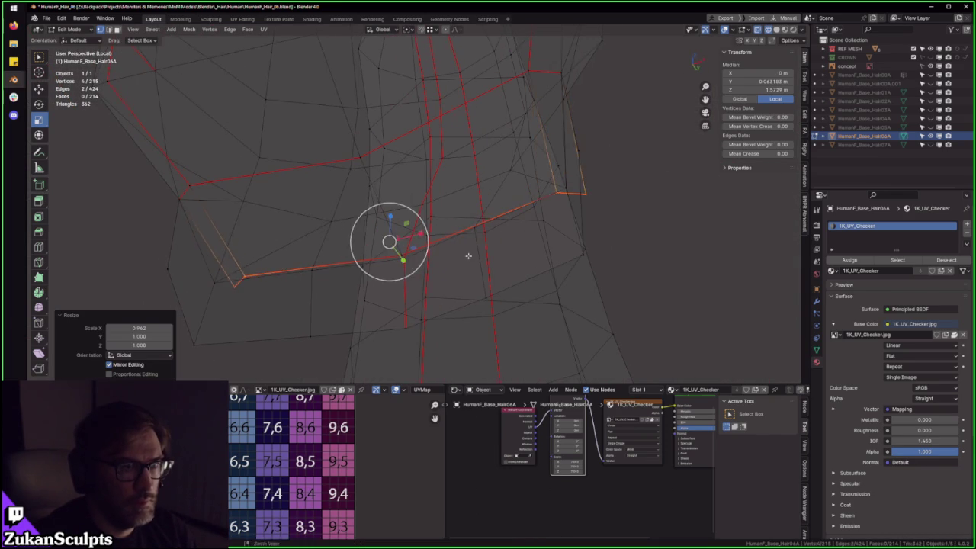
pyautogui.hotkey('alt', 'z')
pyautogui.scroll(3, 457, 254)
pyautogui.moveTo(458, 254); pyautogui.dragTo(405, 263, button='middle')
pyautogui.press('g')
pyautogui.press('z')
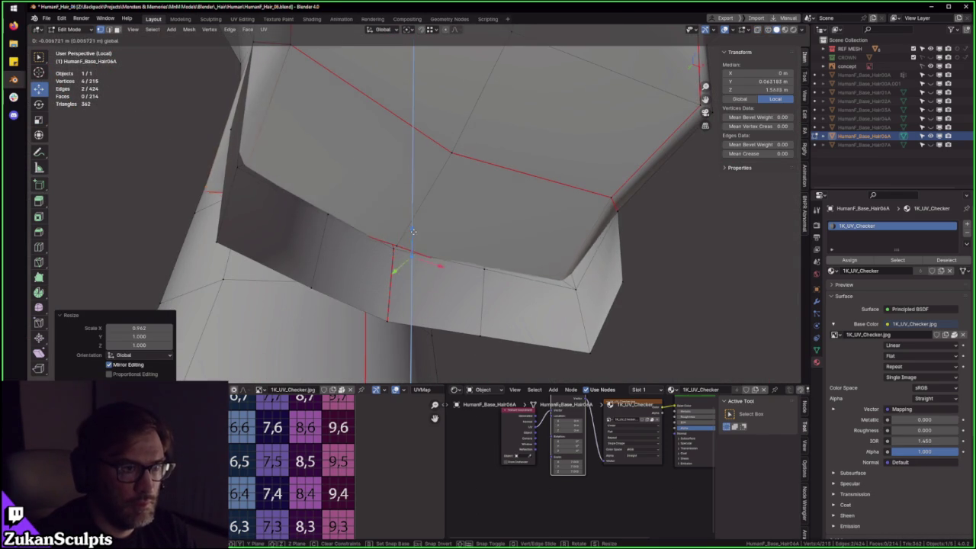
pyautogui.click(433, 249)
# - Scale the strip to 0.948 along X and pull it back along Y
pyautogui.press('s')
pyautogui.press('x')
pyautogui.click(416, 284)
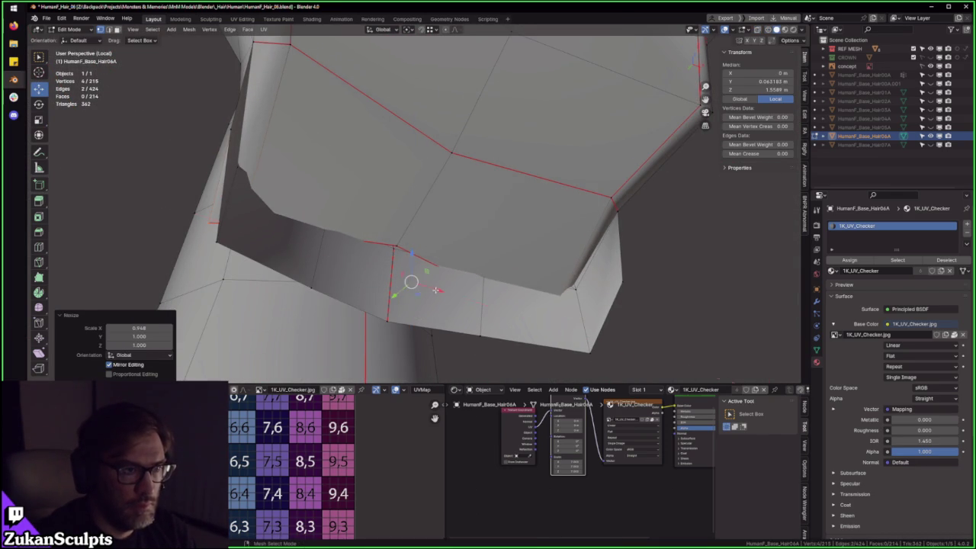
pyautogui.press('g')
pyautogui.press('y')
pyautogui.click(422, 284)
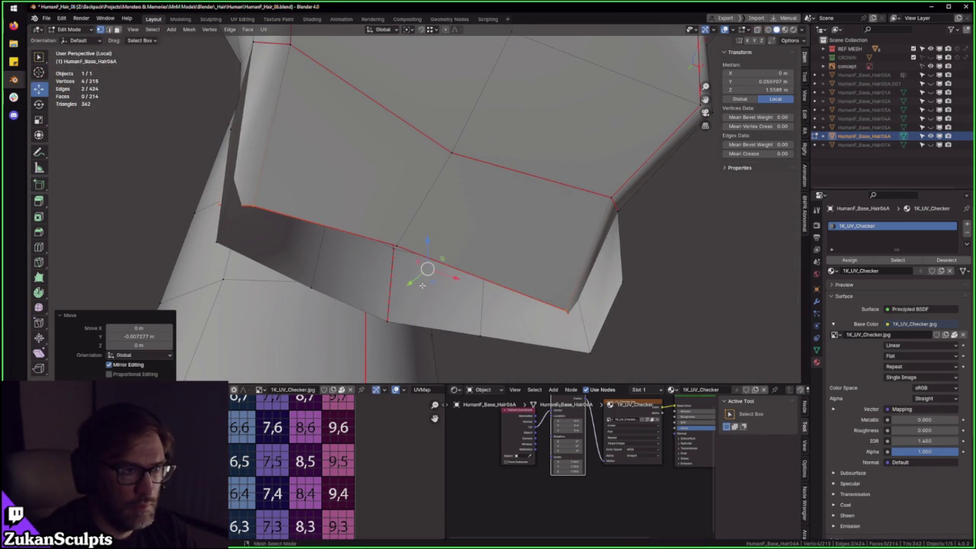
pyautogui.moveTo(420, 277)
pyautogui.mouseDown(button='middle')
pyautogui.moveTo(349, 222)
pyautogui.moveTo(343, 249)
pyautogui.moveTo(412, 228)
pyautogui.mouseUp(button='middle')
# - Select the strip's corner vertex and reposition it, undoing a trial X-axis nudge
pyautogui.click(509, 267)
pyautogui.moveTo(519, 282); pyautogui.dragTo(532, 252)
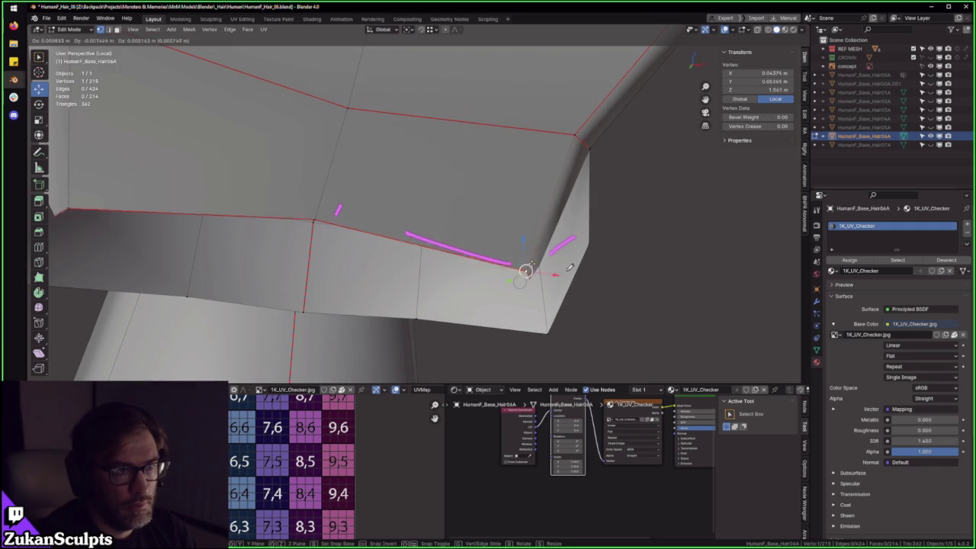
pyautogui.moveTo(531, 252)
pyautogui.mouseDown(button='middle')
pyautogui.moveTo(574, 273)
pyautogui.moveTo(517, 270)
pyautogui.mouseUp(button='middle')
pyautogui.scroll(2, 574, 273)
pyautogui.press('g')
pyautogui.click(527, 268)
pyautogui.hotkey('alt', 'z')
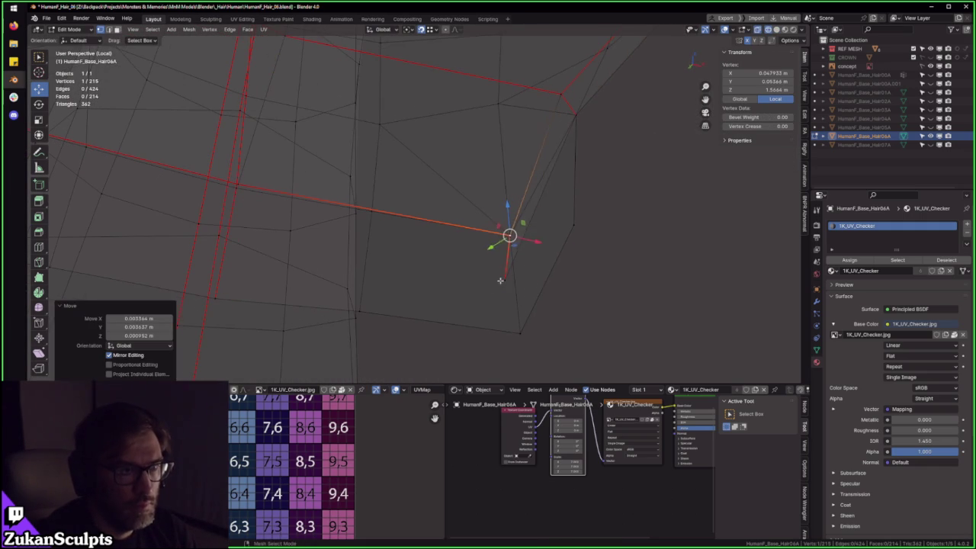
pyautogui.press('g')
pyautogui.press('x')
pyautogui.click(573, 116)
pyautogui.hotkey('ctrl', 'z')
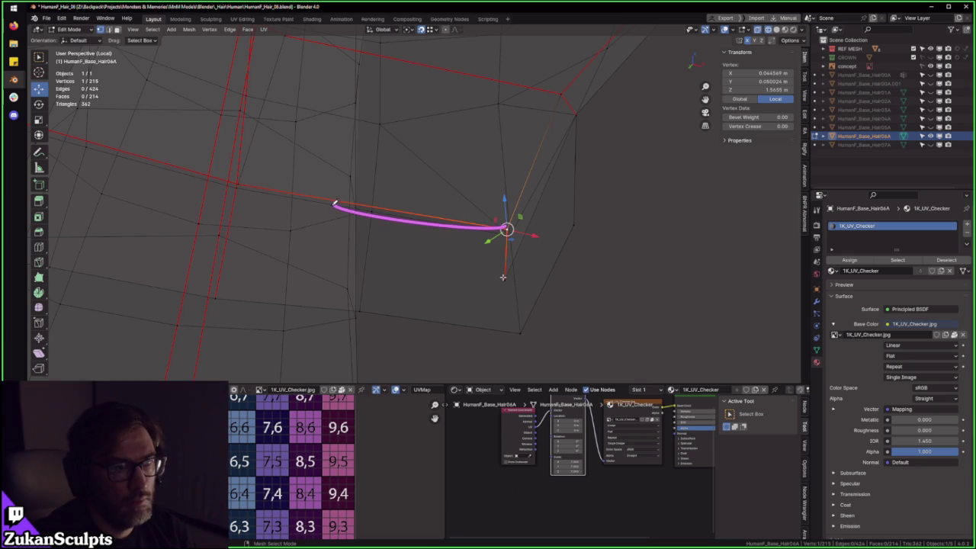
# - Settle the corner vertex back at the corner, then select the centre seam vertex
pyautogui.hotkey('shift', 'z')
pyautogui.press('g')
pyautogui.click(367, 242)
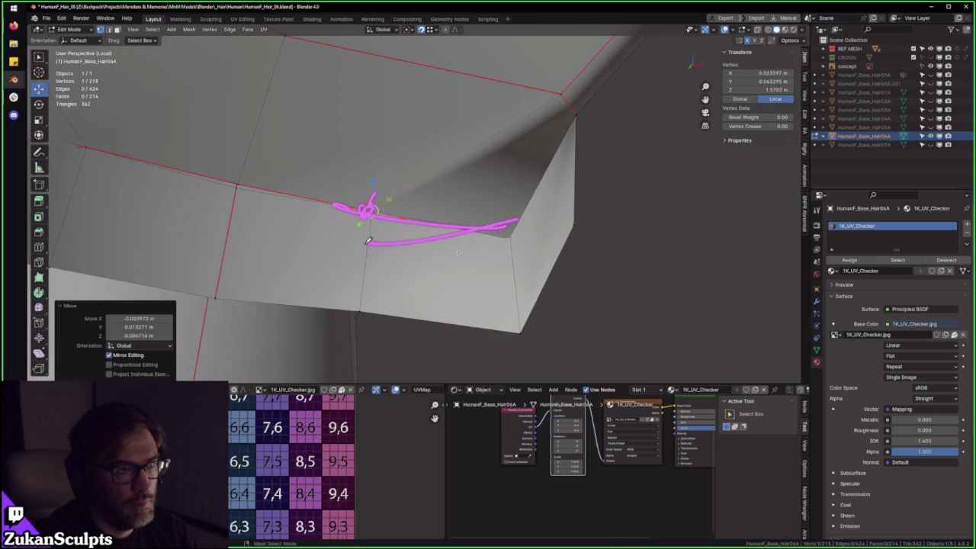
pyautogui.hotkey('shift', 'z')
pyautogui.press('g')
pyautogui.hotkey('shift', 'z')
pyautogui.click(510, 235)
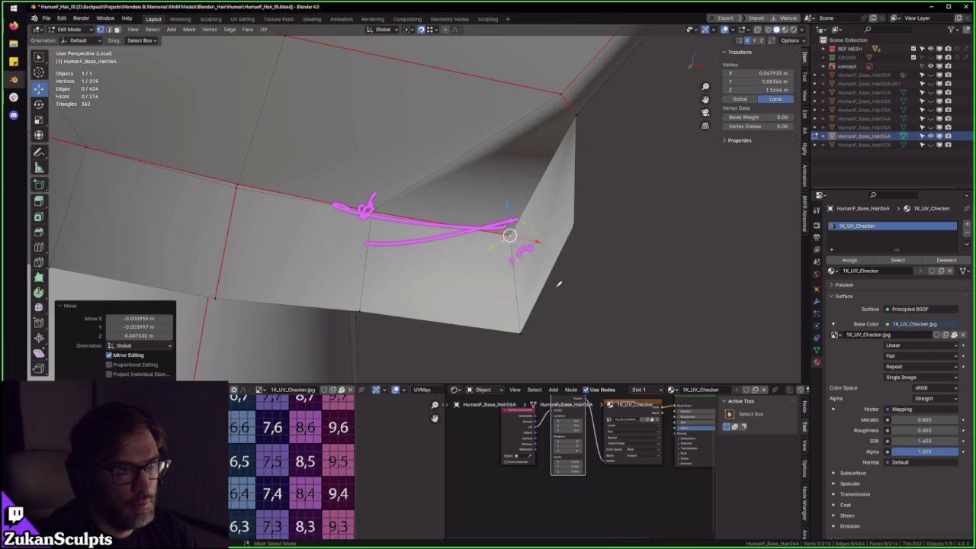
pyautogui.moveTo(490, 219); pyautogui.dragTo(349, 209, button='middle')
pyautogui.click(339, 198)
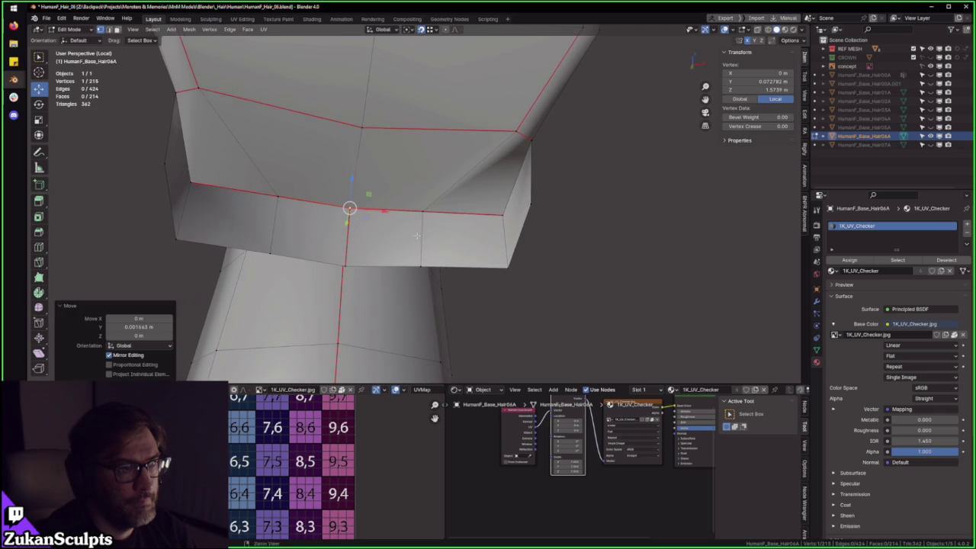
# - Select two rim faces in face mode, then deselect them without running any command
pyautogui.moveTo(452, 231); pyautogui.dragTo(465, 214, button='middle')
pyautogui.hotkey('ctrl', 'Tab')
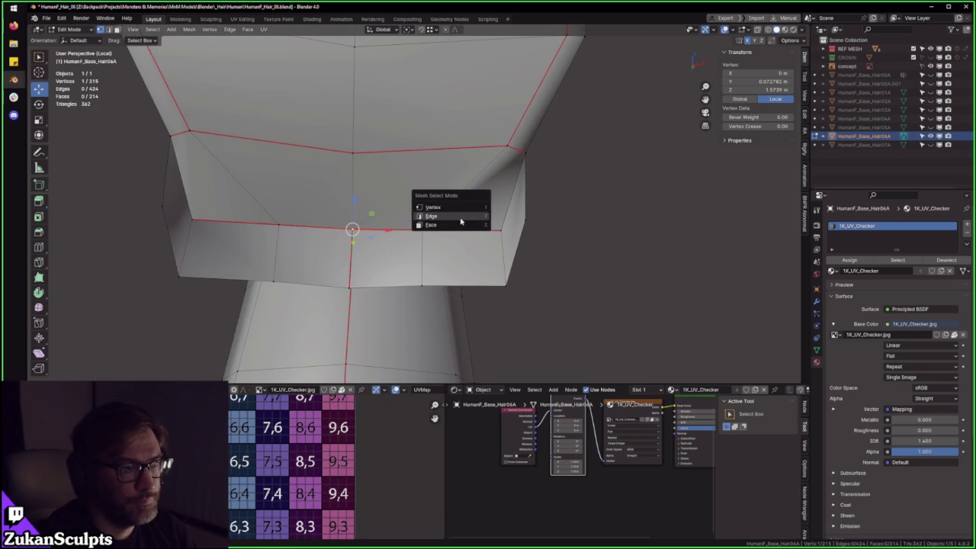
pyautogui.click(455, 226)
pyautogui.click(477, 183)
pyautogui.keyDown('shift'); pyautogui.click(229, 179); pyautogui.keyUp('shift')
pyautogui.press('F3')
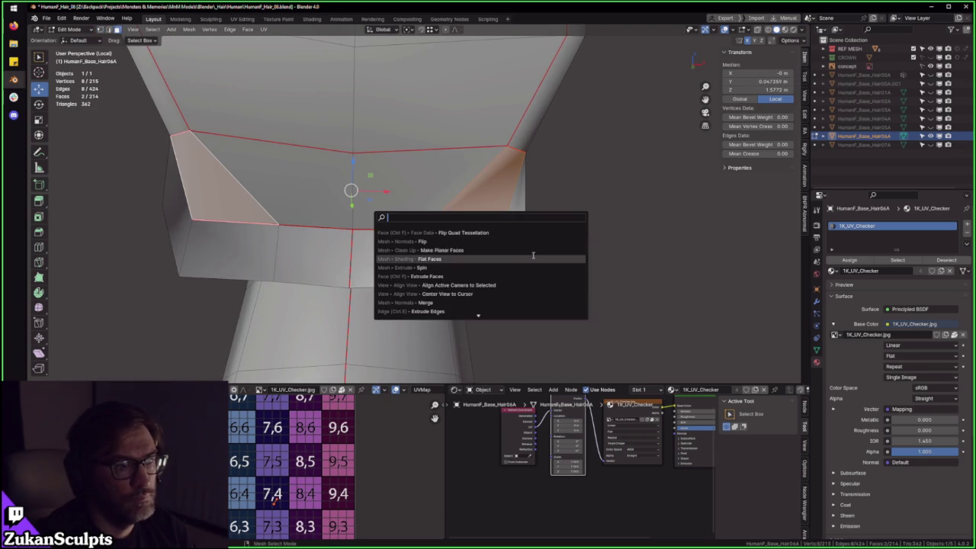
pyautogui.press('Escape')
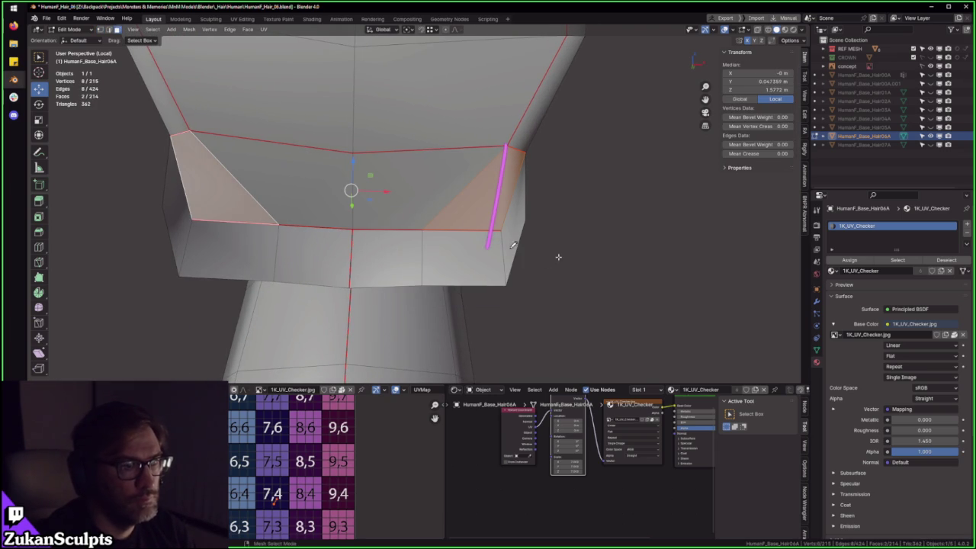
pyautogui.click(591, 272)
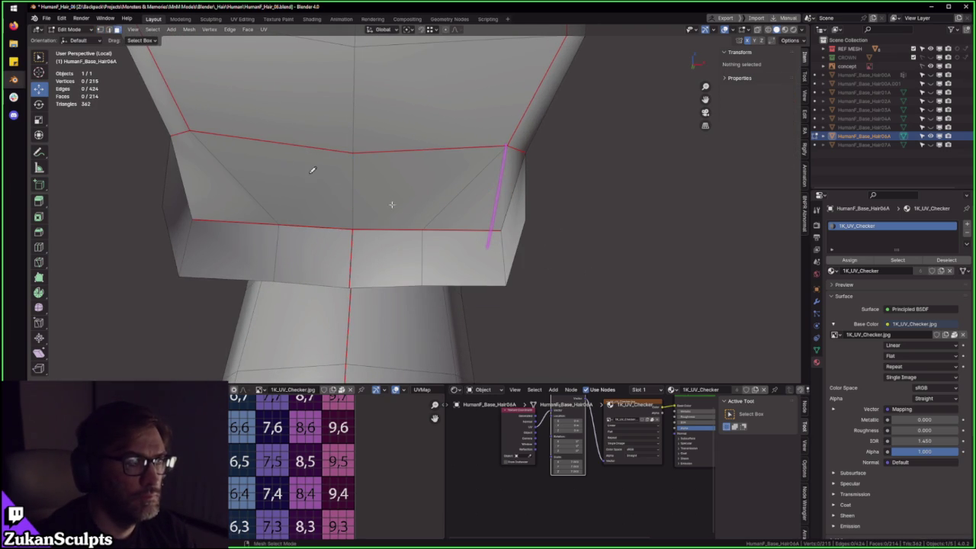
# - Try the Knife tool in edge mode, then go back to box selection
pyautogui.keyDown('shift'); pyautogui.moveTo(430, 222); pyautogui.dragTo(435, 230, button='middle'); pyautogui.keyUp('shift')
pyautogui.hotkey('ctrl', 'Tab')
pyautogui.click(485, 187)
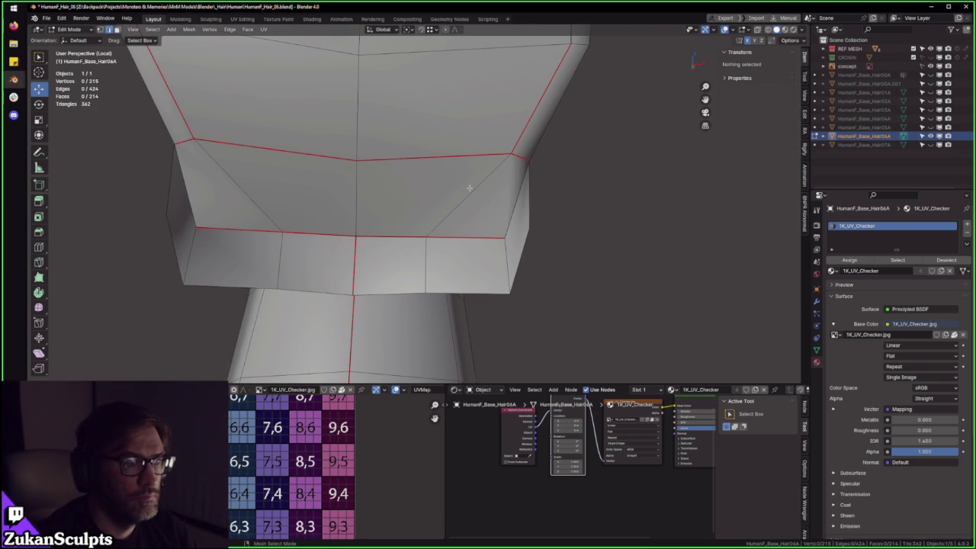
pyautogui.press('k')
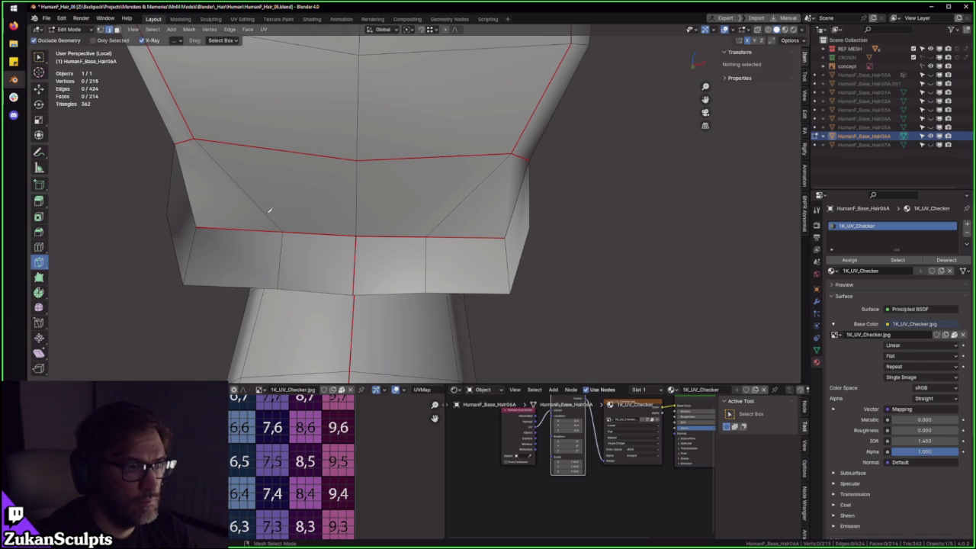
pyautogui.click(39, 57)
# - Select two adjacent upper rim faces, then return the hair to Object Mode
pyautogui.hotkey('ctrl', 'Tab')
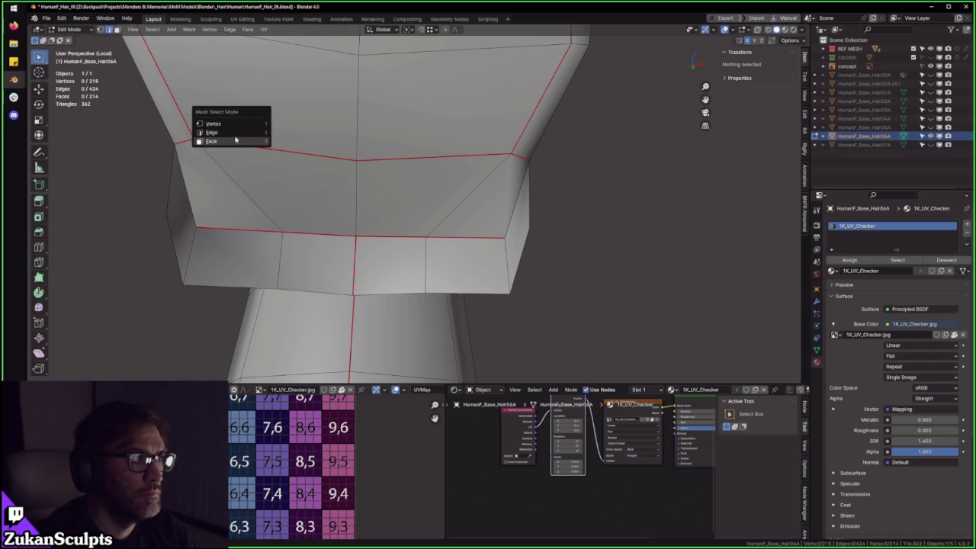
pyautogui.click(222, 137)
pyautogui.click(290, 147)
pyautogui.click(418, 153)
pyautogui.hotkey('ctrl', 'Tab')
pyautogui.click(425, 174)
pyautogui.moveTo(427, 164)
pyautogui.mouseDown(button='middle')
pyautogui.moveTo(464, 193)
pyautogui.moveTo(517, 179)
pyautogui.moveTo(403, 211)
pyautogui.moveTo(514, 203)
pyautogui.moveTo(505, 143)
pyautogui.moveTo(496, 207)
pyautogui.moveTo(585, 234)
pyautogui.moveTo(526, 282)
pyautogui.moveTo(457, 229)
pyautogui.moveTo(429, 290)
pyautogui.mouseUp(button='middle')
pyautogui.press('Tab')
pyautogui.press('Tab')
pyautogui.press('Tab')
# - Zoom out over the three reference heads, then edit the hair from a side view of the ponytail
pyautogui.scroll(3, 455, 227)
pyautogui.scroll(3, 382, 268)
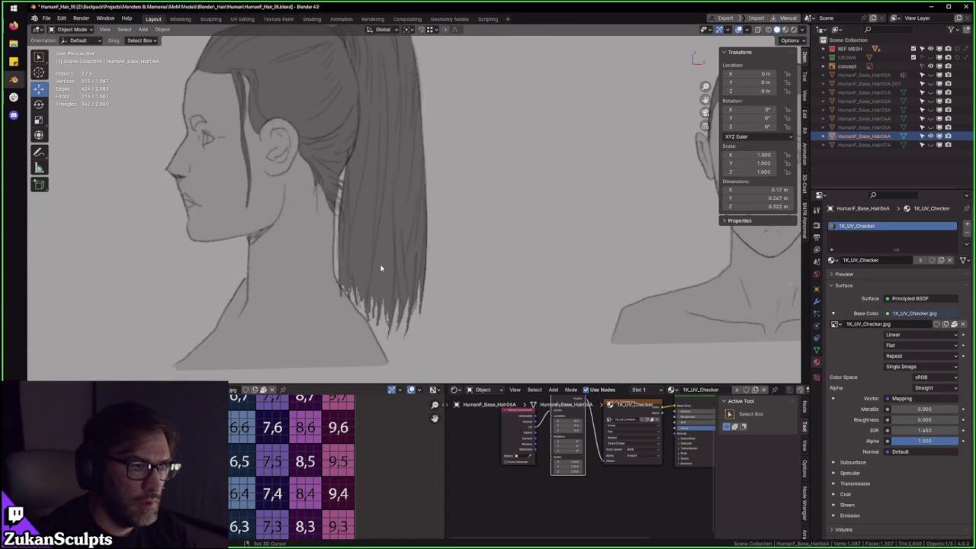
pyautogui.scroll(-2, 434, 211)
pyautogui.scroll(-5, 264, 216)
pyautogui.moveTo(264, 216)
pyautogui.mouseDown(button='middle')
pyautogui.moveTo(234, 242)
pyautogui.moveTo(410, 244)
pyautogui.mouseUp(button='middle')
pyautogui.scroll(2, 450, 259)
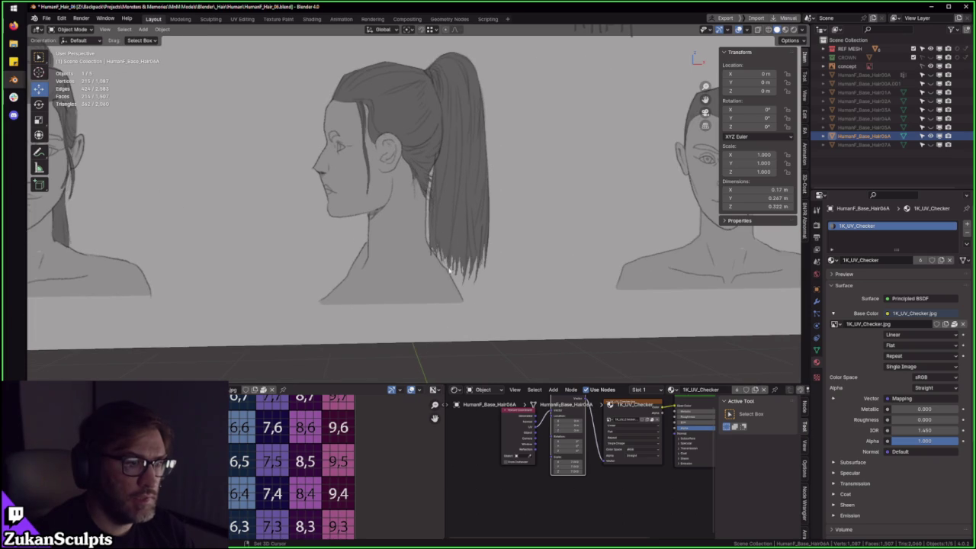
pyautogui.press('Tab')
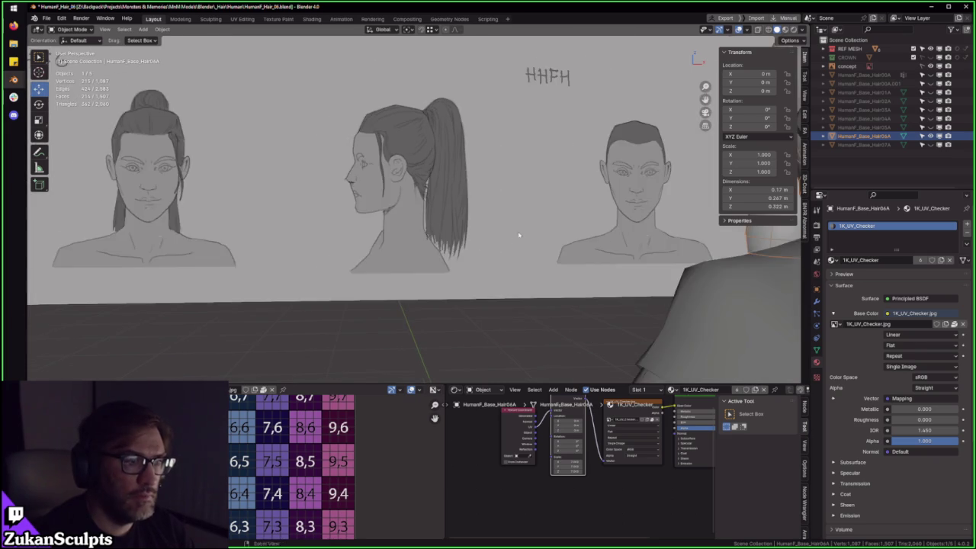
pyautogui.moveTo(465, 263); pyautogui.dragTo(567, 239, button='middle')
pyautogui.press('KP_Decimal')
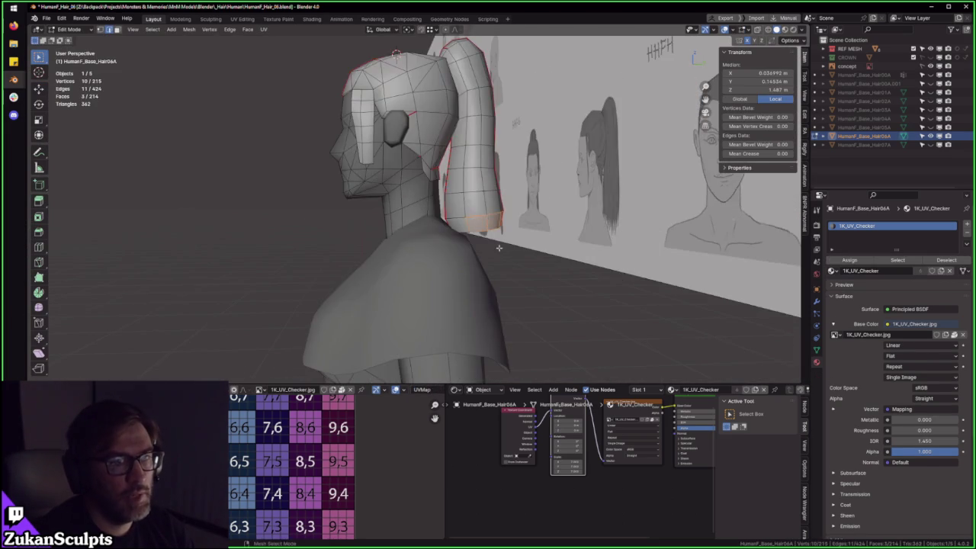
# - In face mode, select the ponytail's connected end cap and its ring of side faces
pyautogui.hotkey('ctrl', 'Tab')
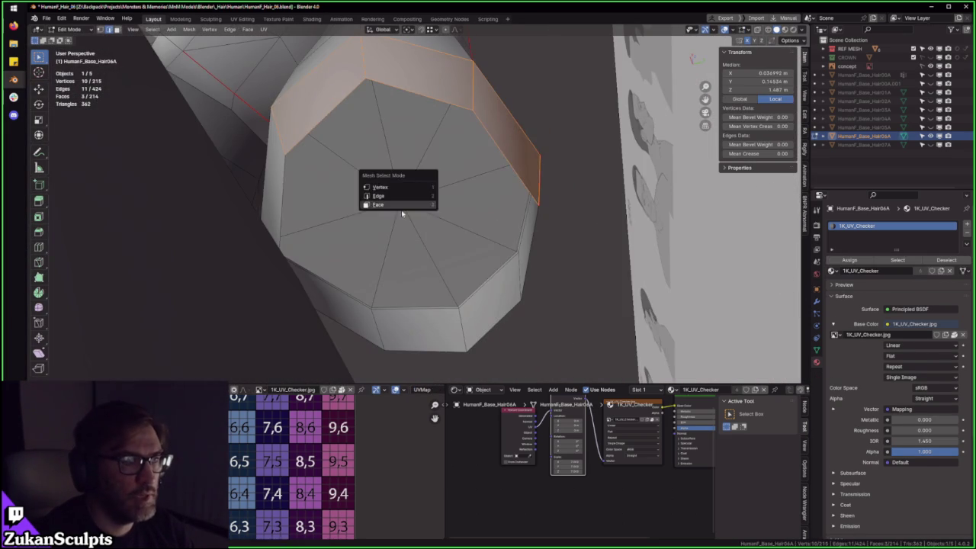
pyautogui.click(423, 199)
pyautogui.moveTo(423, 206)
pyautogui.mouseDown(button='middle')
pyautogui.moveTo(497, 286)
pyautogui.moveTo(422, 212)
pyautogui.moveTo(489, 151)
pyautogui.mouseUp(button='middle')
pyautogui.hotkey('ctrl', 'l')
pyautogui.hotkey('shift', 'space')
pyautogui.press('g')
pyautogui.keyDown('alt'); pyautogui.click(489, 151); pyautogui.keyUp('alt')
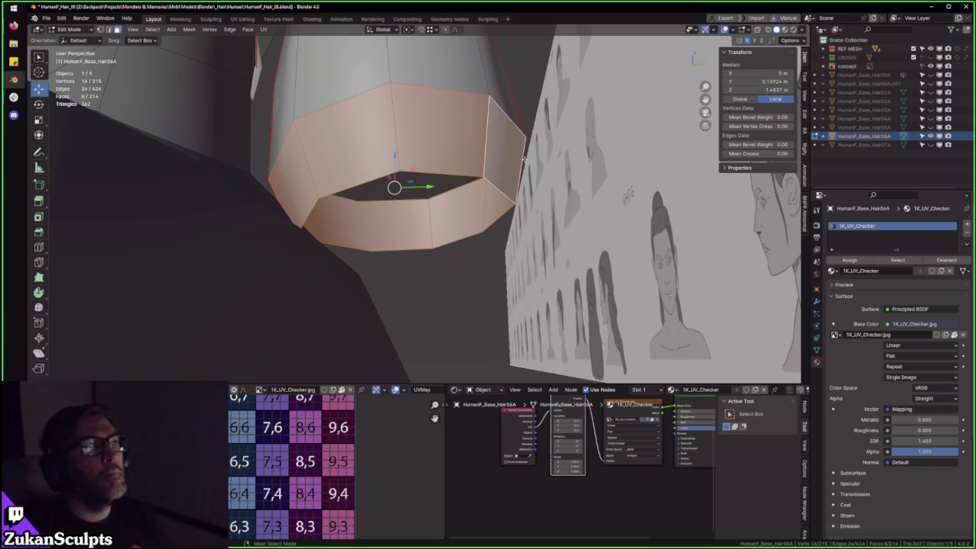
# - Sketch annotation lines across the cap opening and lower its centre vertex about 0.0098 m
pyautogui.moveTo(402, 164); pyautogui.dragTo(428, 214)
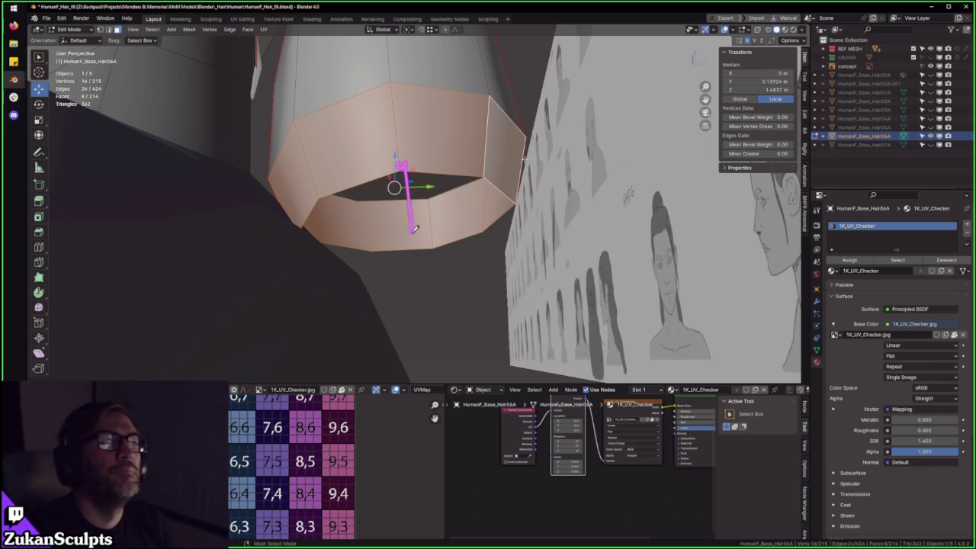
pyautogui.moveTo(490, 111); pyautogui.dragTo(458, 153, button='middle')
pyautogui.moveTo(309, 156); pyautogui.dragTo(488, 128)
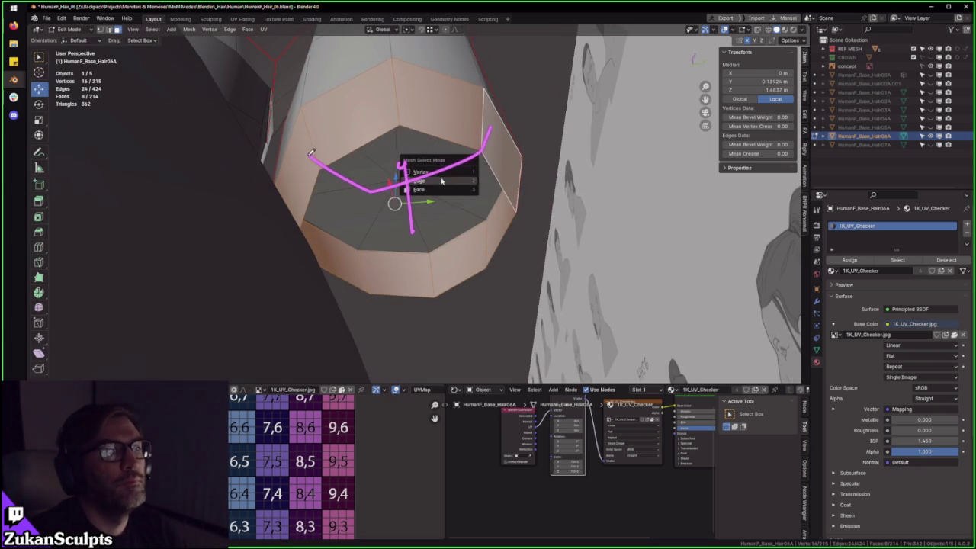
pyautogui.moveTo(412, 205)
pyautogui.mouseDown(button='middle')
pyautogui.moveTo(396, 183)
pyautogui.moveTo(400, 148)
pyautogui.mouseUp(button='middle')
pyautogui.moveTo(401, 149); pyautogui.dragTo(402, 155)
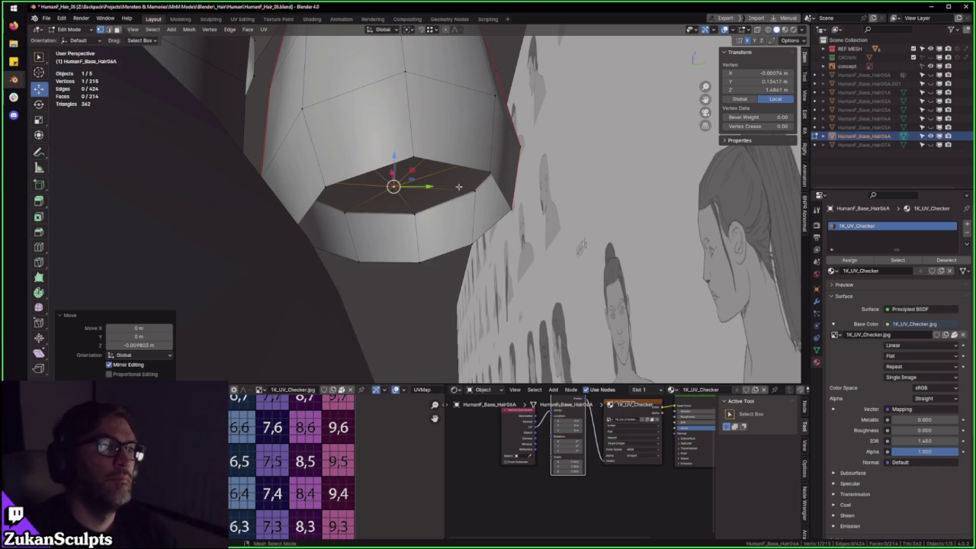
pyautogui.moveTo(477, 197); pyautogui.dragTo(500, 224, button='middle')
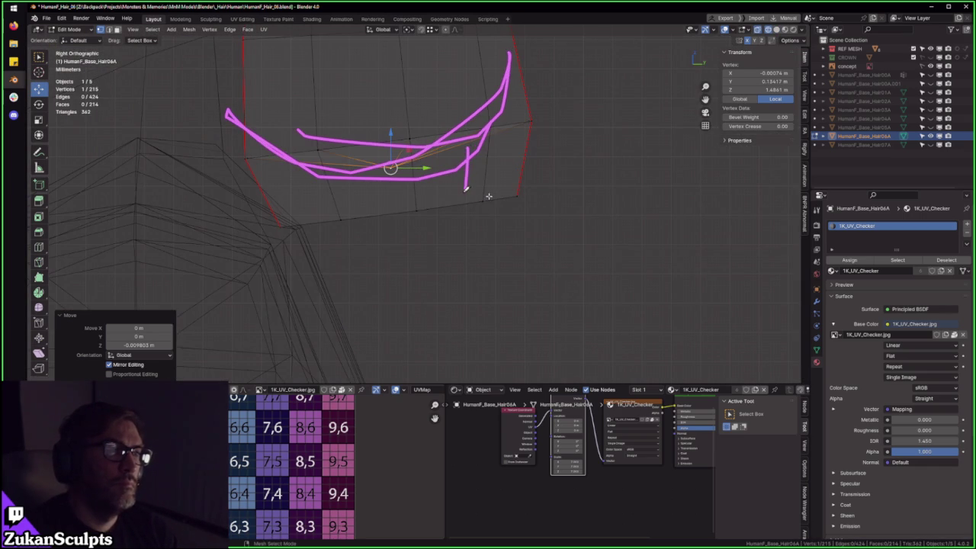
# - Nudge the ponytail cap's centre vertex a little further, turn off X-Ray, and return to Object Mode
pyautogui.press('g')
pyautogui.click(374, 226)
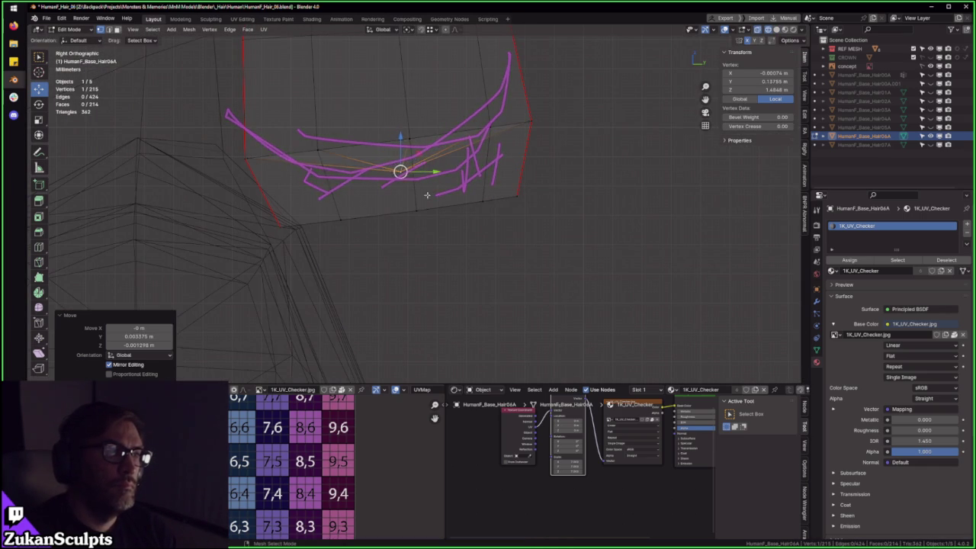
pyautogui.hotkey('alt', 'z')
pyautogui.scroll(-2, 539, 245)
pyautogui.press('Tab')
# - Orbit to inspect the hair's underside and sketch a note beside it
pyautogui.scroll(-3, 539, 245)
pyautogui.scroll(-1, 496, 214)
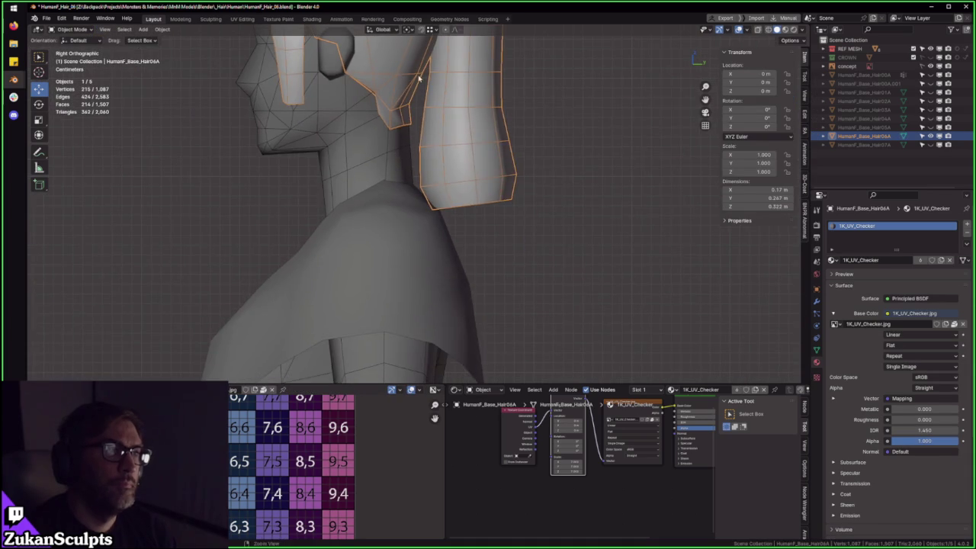
pyautogui.scroll(-2, 458, 184)
pyautogui.scroll(2, 529, 220)
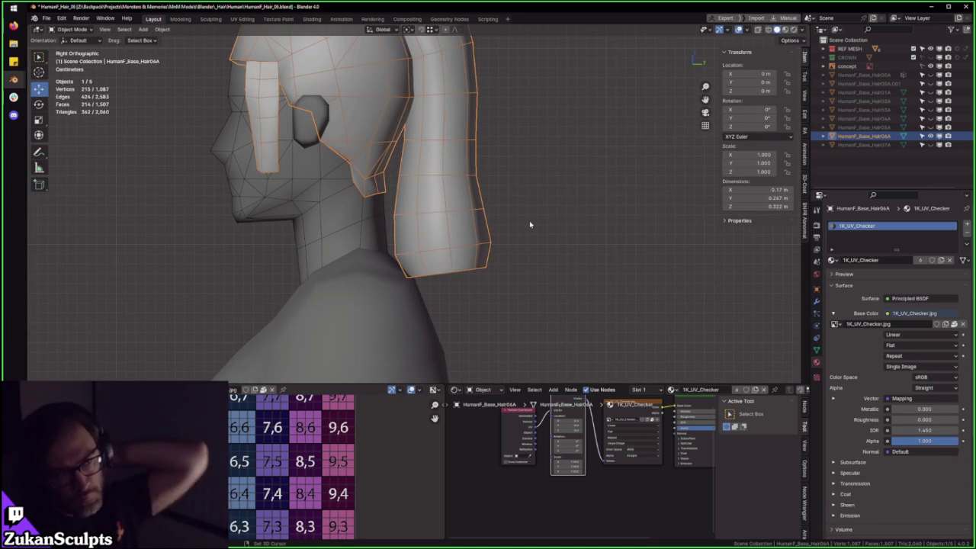
pyautogui.scroll(1, 526, 221)
pyautogui.moveTo(524, 221)
pyautogui.mouseDown(button='middle')
pyautogui.moveTo(404, 214)
pyautogui.moveTo(387, 198)
pyautogui.mouseUp(button='middle')
pyautogui.scroll(4, 438, 218)
pyautogui.scroll(-5, 403, 214)
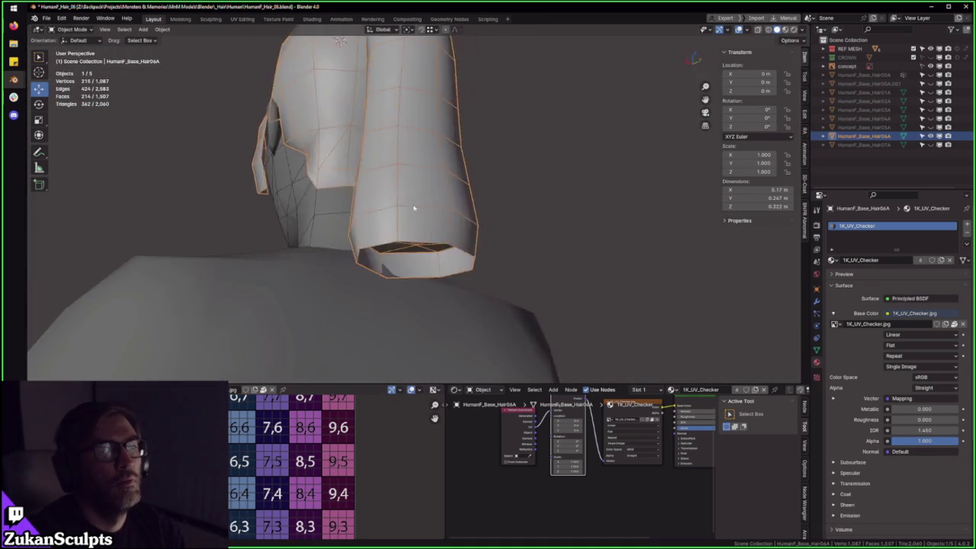
pyautogui.moveTo(286, 309); pyautogui.dragTo(280, 271)
pyautogui.moveTo(386, 198); pyautogui.dragTo(481, 235, button='middle')
pyautogui.moveTo(298, 225); pyautogui.dragTo(358, 241)
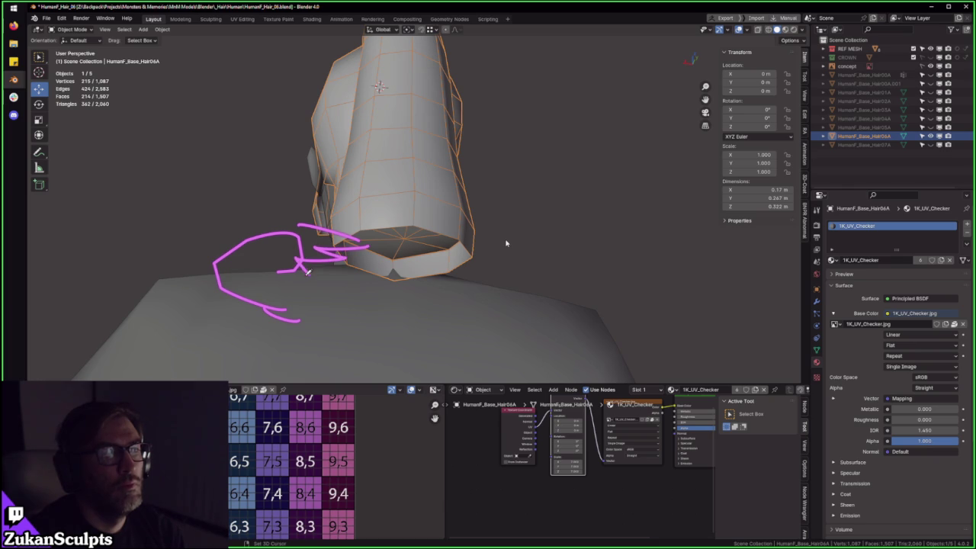
# - Mark beneath the hair's lower edge, inspect the ponytail end cap from below, then re-enter Edit Mode
pyautogui.moveTo(524, 242); pyautogui.dragTo(511, 233, button='middle')
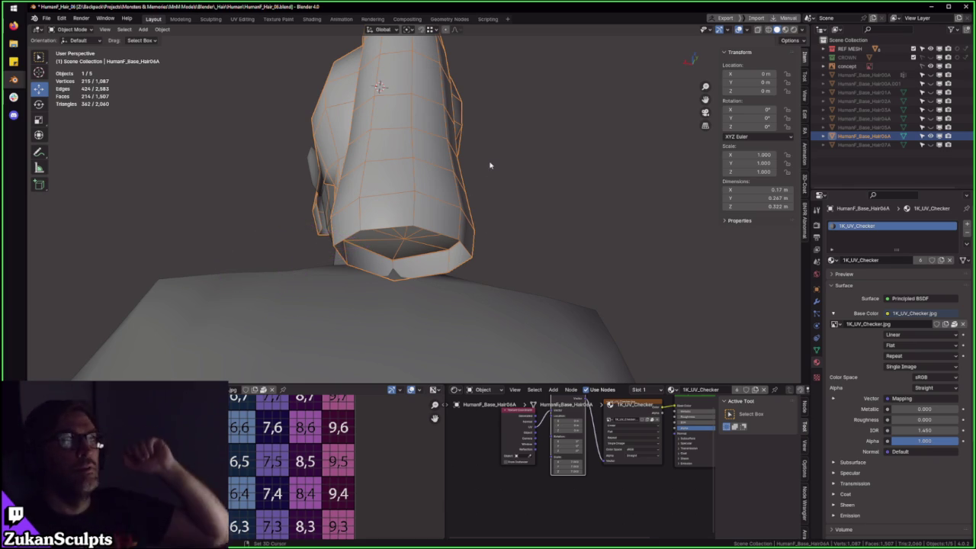
pyautogui.moveTo(358, 203); pyautogui.dragTo(409, 285)
pyautogui.moveTo(448, 246); pyautogui.dragTo(413, 316)
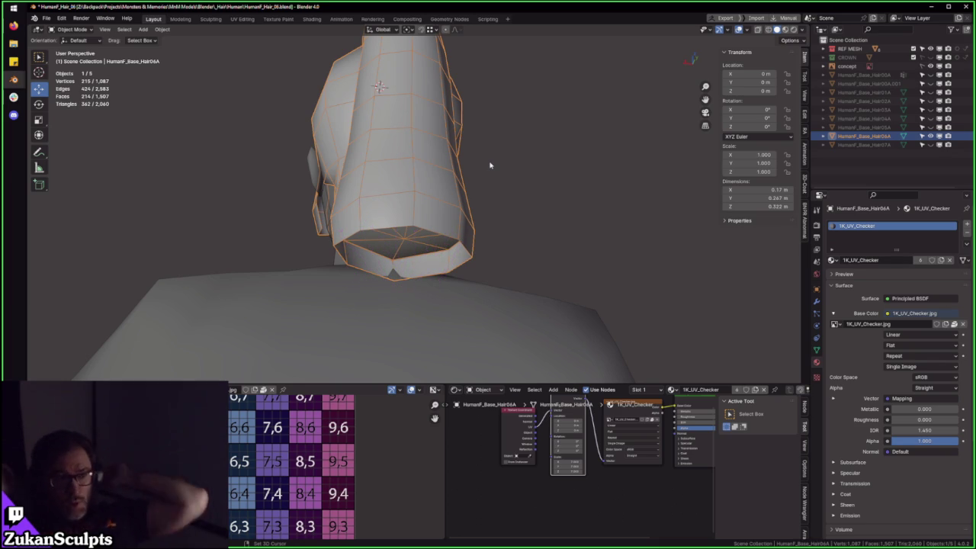
pyautogui.moveTo(447, 221)
pyautogui.mouseDown(button='middle')
pyautogui.moveTo(484, 163)
pyautogui.moveTo(512, 220)
pyautogui.moveTo(455, 170)
pyautogui.moveTo(432, 203)
pyautogui.moveTo(449, 215)
pyautogui.mouseUp(button='middle')
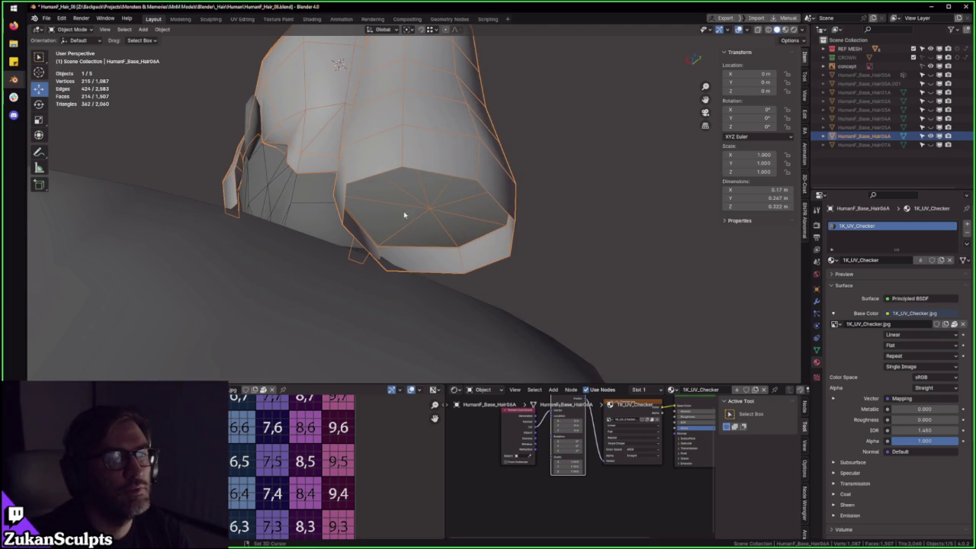
pyautogui.moveTo(412, 224); pyautogui.dragTo(478, 233, button='middle')
pyautogui.moveTo(411, 231)
pyautogui.mouseDown(button='middle')
pyautogui.moveTo(486, 238)
pyautogui.moveTo(467, 217)
pyautogui.moveTo(540, 221)
pyautogui.moveTo(464, 233)
pyautogui.moveTo(427, 214)
pyautogui.mouseUp(button='middle')
pyautogui.scroll(-2, 467, 217)
pyautogui.scroll(3, 399, 164)
pyautogui.scroll(2, 440, 228)
pyautogui.press('Tab')
pyautogui.hotkey('ctrl', 'Tab')
# - In vertex select mode, select ponytail vertices and connect them with new edges
pyautogui.click(387, 205)
pyautogui.click(412, 200)
pyautogui.scroll(4, 427, 213)
pyautogui.scroll(-4, 597, 271)
pyautogui.moveTo(598, 270); pyautogui.dragTo(470, 311, button='middle')
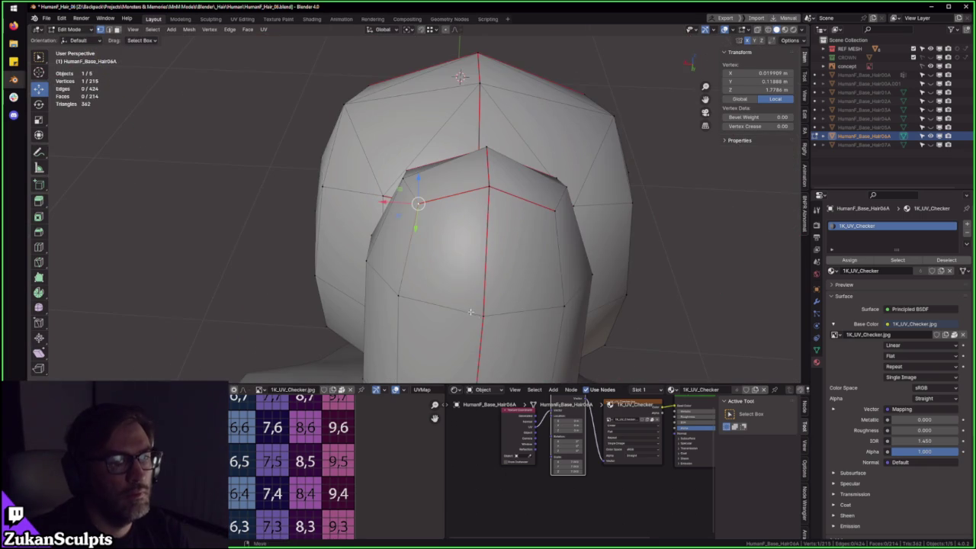
pyautogui.rightClick(546, 219)
pyautogui.click(547, 219)
pyautogui.moveTo(547, 219)
pyautogui.mouseDown(button='middle')
pyautogui.moveTo(563, 208)
pyautogui.moveTo(533, 205)
pyautogui.mouseUp(button='middle')
# - Select the ponytail's top vertex, return the hair to Object Mode, and zoom in on the head
pyautogui.press('Tab')
pyautogui.scroll(-3, 530, 202)
pyautogui.press('Tab')
pyautogui.click(413, 103)
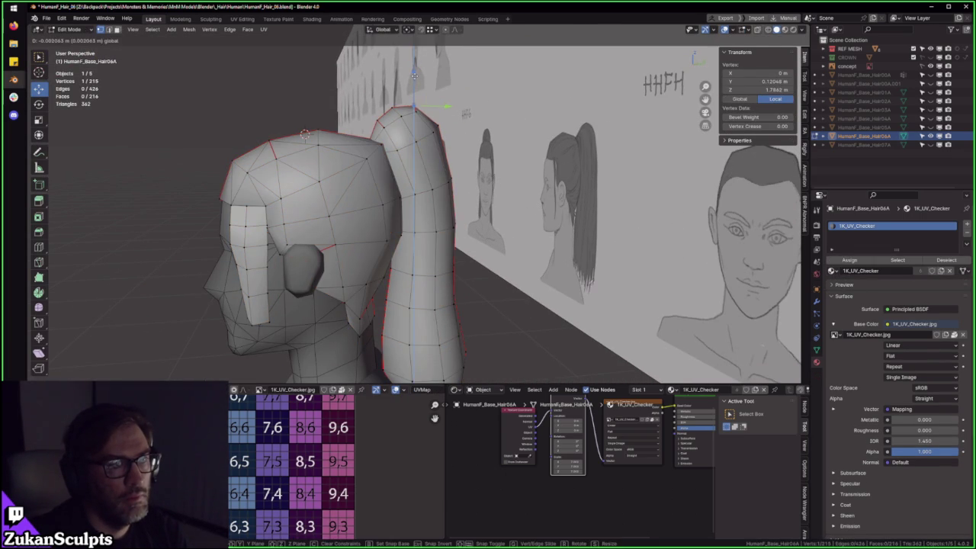
pyautogui.press('Tab')
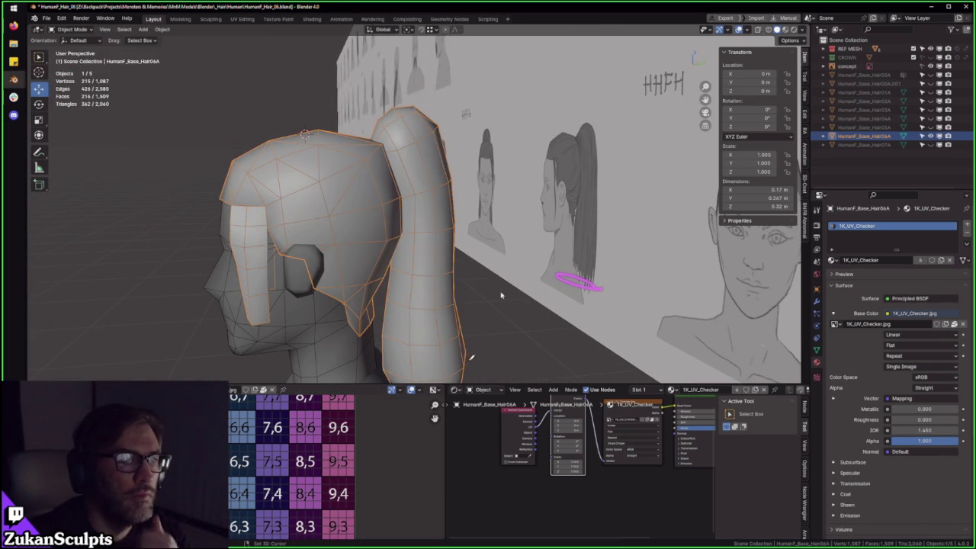
pyautogui.moveTo(500, 295)
pyautogui.keyDown('ctrl'); pyautogui.mouseDown(button='middle')
pyautogui.moveTo(488, 241)
pyautogui.moveTo(451, 255)
pyautogui.mouseUp(button='middle'); pyautogui.keyUp('ctrl')
pyautogui.moveTo(406, 214); pyautogui.dragTo(435, 269)
pyautogui.press('Tab')
pyautogui.hotkey('ctrl', 'Tab')
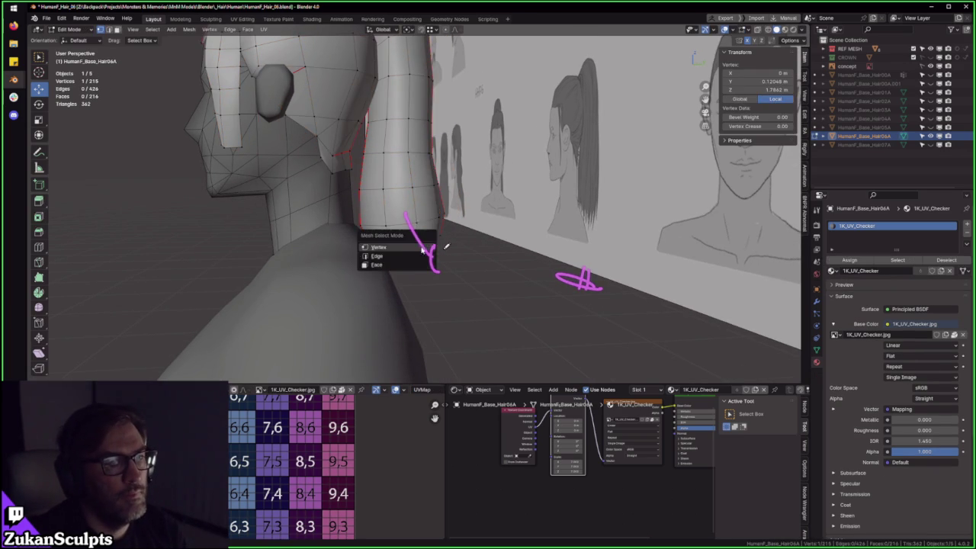
pyautogui.click(403, 256)
pyautogui.keyDown('alt'); pyautogui.click(412, 248); pyautogui.keyUp('alt')
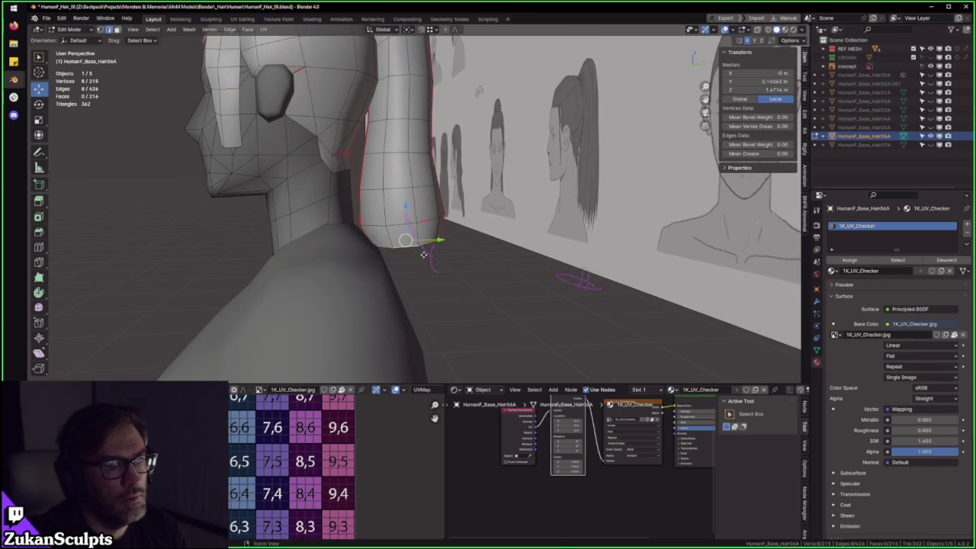
pyautogui.press('e')
pyautogui.rightClick(424, 255)
pyautogui.moveTo(424, 254); pyautogui.dragTo(450, 278, button='middle')
pyautogui.press('s')
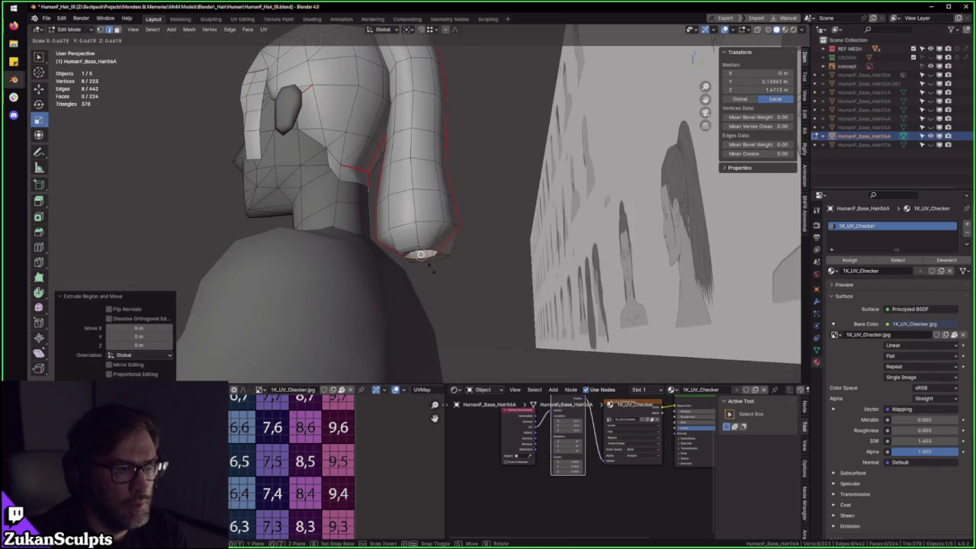
pyautogui.rightClick(421, 254)
pyautogui.press('c')
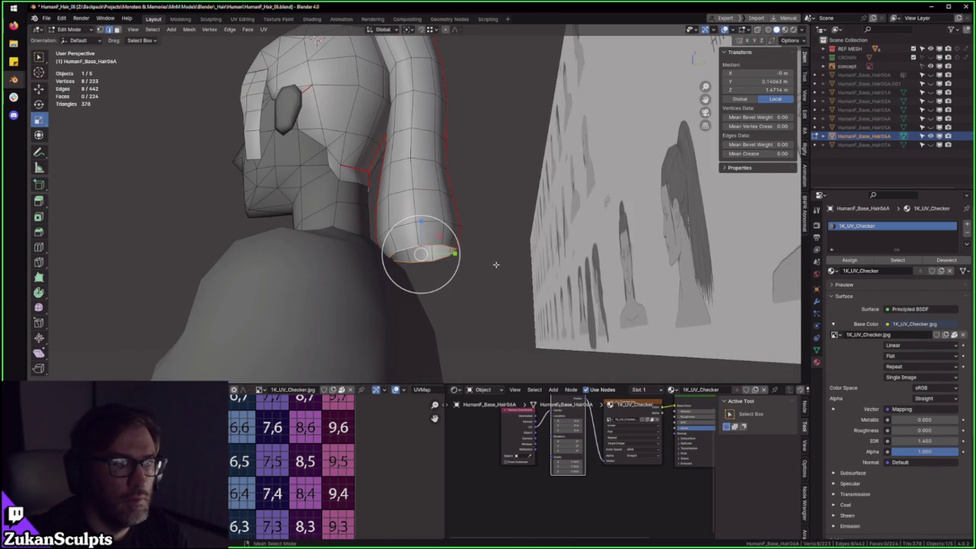
pyautogui.press('Escape')
pyautogui.press('s')
pyautogui.click(424, 256)
pyautogui.press('g')
pyautogui.press('z')
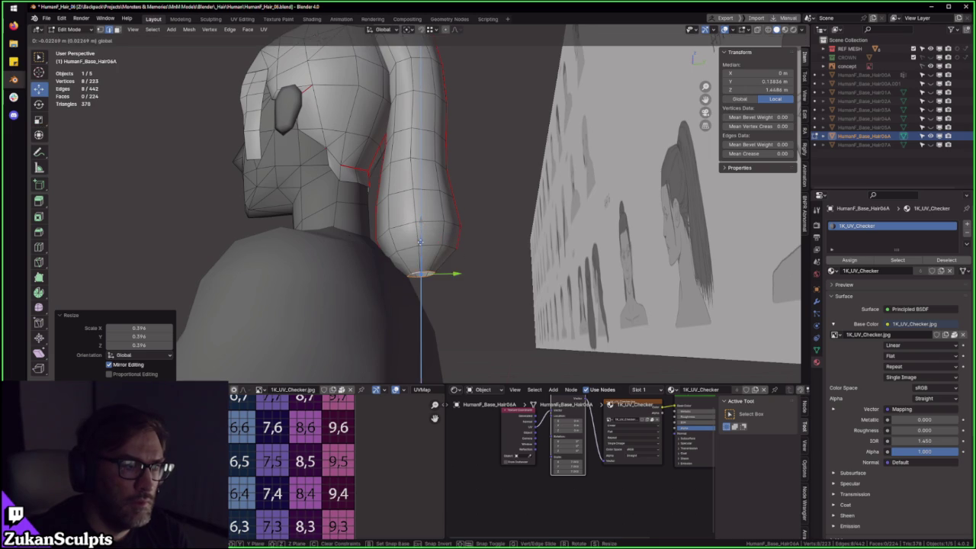
pyautogui.click(420, 240)
pyautogui.hotkey('shift', 'space')
pyautogui.press('s')
pyautogui.moveTo(455, 296); pyautogui.dragTo(446, 285)
pyautogui.moveTo(446, 285)
pyautogui.mouseDown(button='middle')
pyautogui.moveTo(506, 294)
pyautogui.moveTo(405, 296)
pyautogui.moveTo(540, 301)
pyautogui.mouseUp(button='middle')
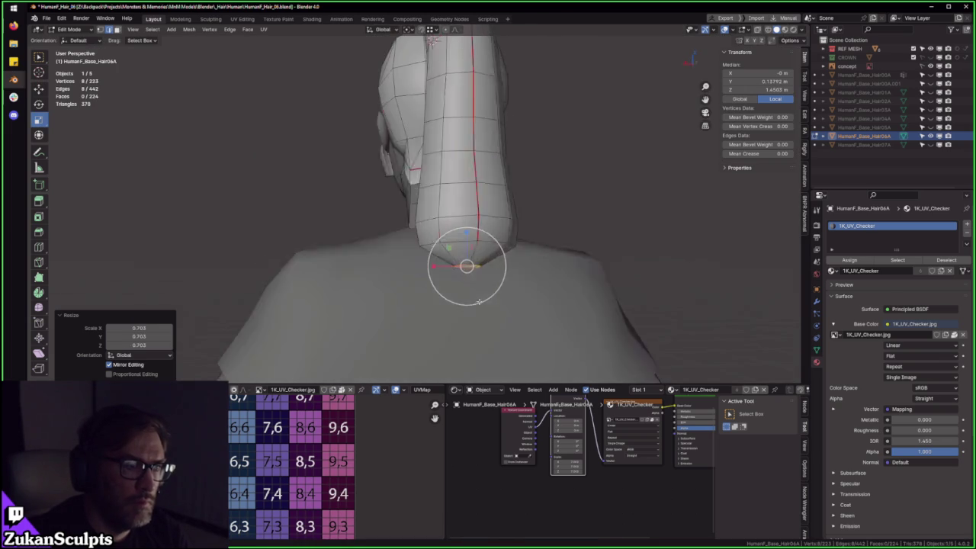
pyautogui.hotkey('shift', 'space')
pyautogui.press('s')
pyautogui.scroll(-2, 549, 297)
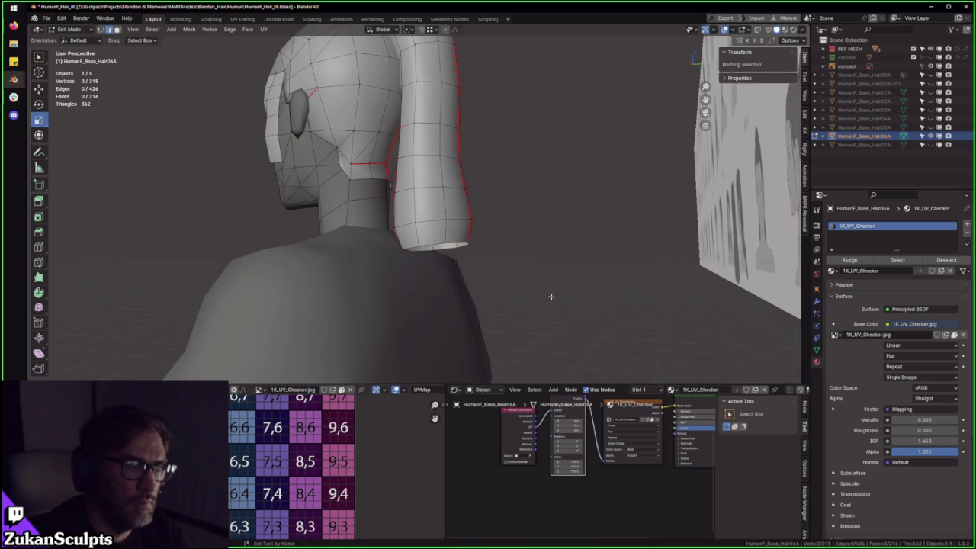
pyautogui.press('Tab')
pyautogui.scroll(-3, 374, 221)
pyautogui.scroll(3, 466, 224)
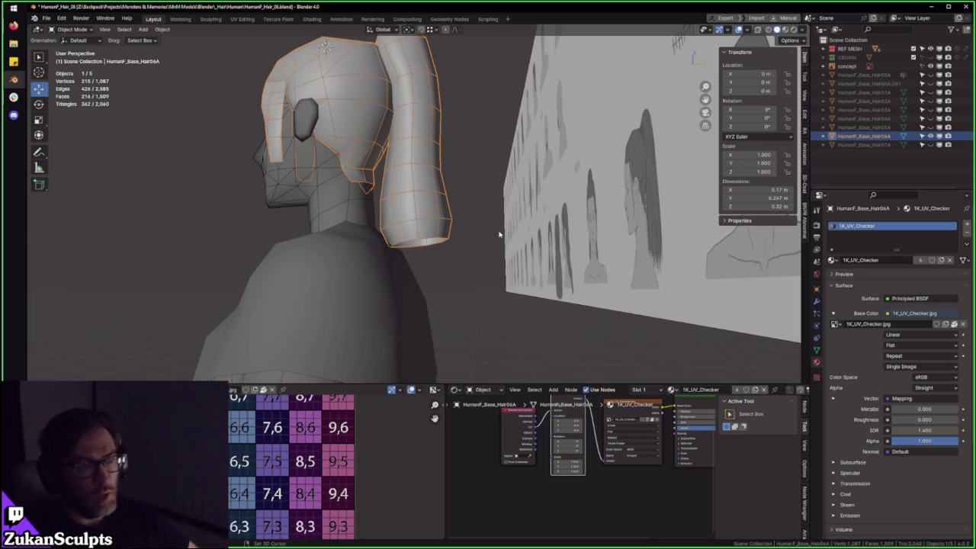
pyautogui.moveTo(485, 214)
pyautogui.mouseDown(button='middle')
pyautogui.moveTo(442, 170)
pyautogui.moveTo(488, 186)
pyautogui.mouseUp(button='middle')
# - Inspect all of Hair06A's UV islands in the full-screen UV editor, then restore the layout
pyautogui.press('Tab')
pyautogui.press('a')
pyautogui.hotkey('ctrl', 'space')
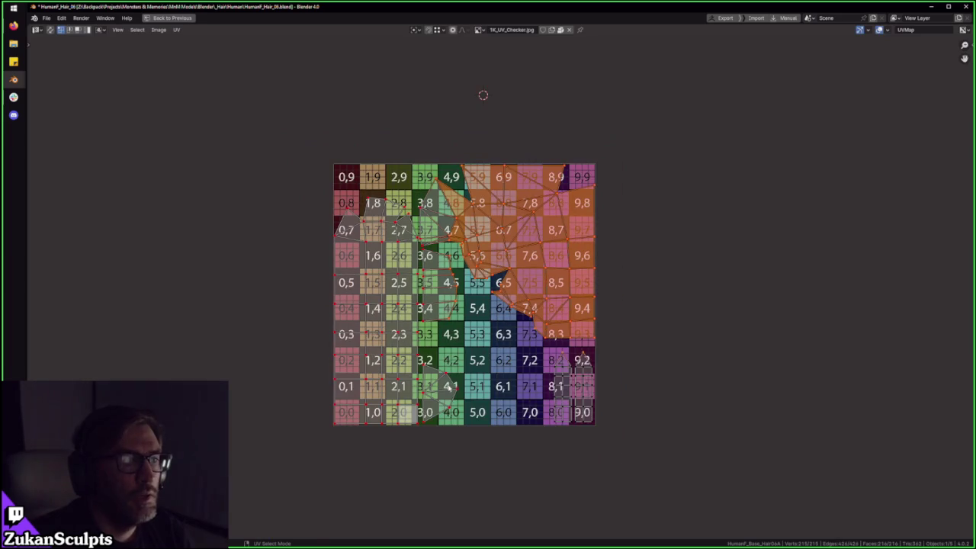
pyautogui.scroll(1, 465, 371)
pyautogui.click(579, 438)
pyautogui.moveTo(530, 497); pyautogui.dragTo(639, 366)
pyautogui.hotkey('ctrl', 'space')
# - Orbit around the hair, return it to Object Mode and frame it in view
pyautogui.moveTo(427, 229)
pyautogui.mouseDown(button='middle')
pyautogui.moveTo(372, 221)
pyautogui.moveTo(555, 209)
pyautogui.moveTo(296, 146)
pyautogui.moveTo(462, 213)
pyautogui.moveTo(298, 166)
pyautogui.mouseUp(button='middle')
pyautogui.moveTo(670, 247); pyautogui.dragTo(455, 225, button='middle')
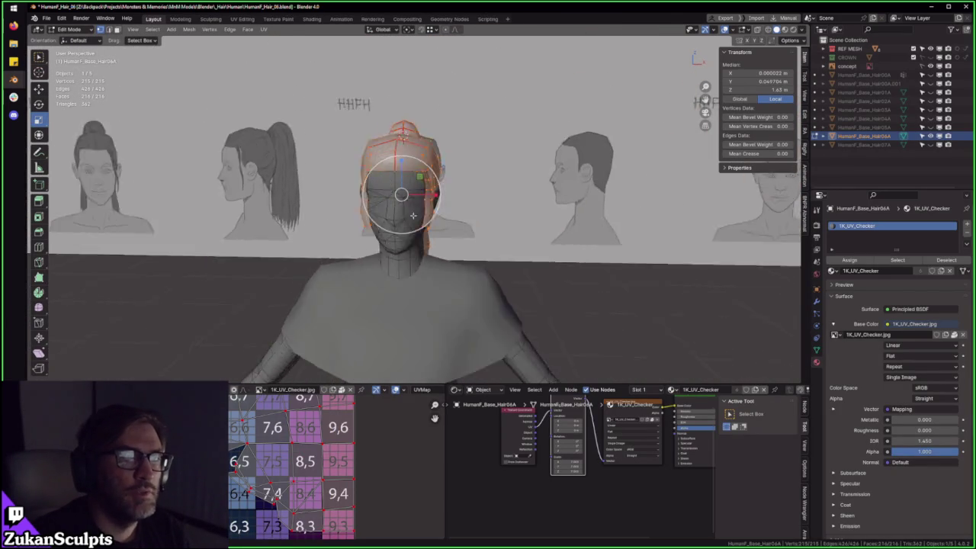
pyautogui.press('Tab')
pyautogui.scroll(-5, 456, 225)
pyautogui.scroll(-3, 387, 215)
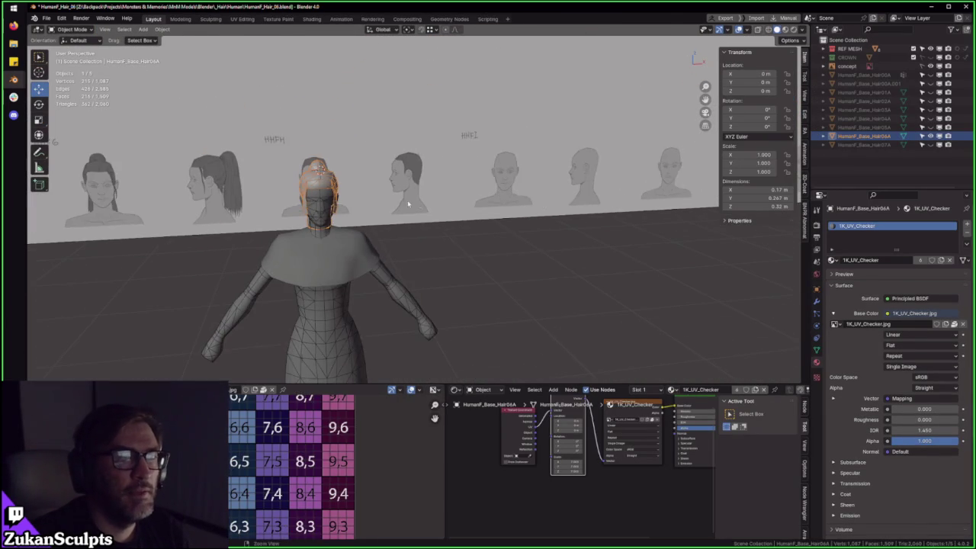
pyautogui.press('KP_Decimal')
pyautogui.scroll(-2, 598, 246)
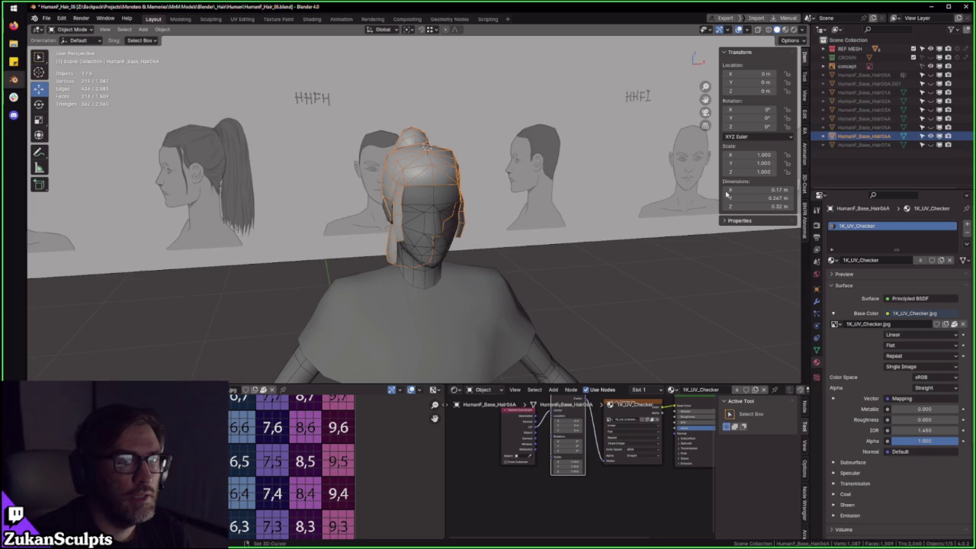
# - Hide HumanF_Base_Hair06A, show and select HumanF_Base_Hair07A, and view its UVs full-screen
pyautogui.click(931, 135)
pyautogui.click(930, 144)
pyautogui.click(870, 144)
pyautogui.press('KP_Decimal')
pyautogui.press('Tab')
pyautogui.scroll(2, 461, 209)
pyautogui.hotkey('shift', 'F10')
pyautogui.hotkey('ctrl', 'space')
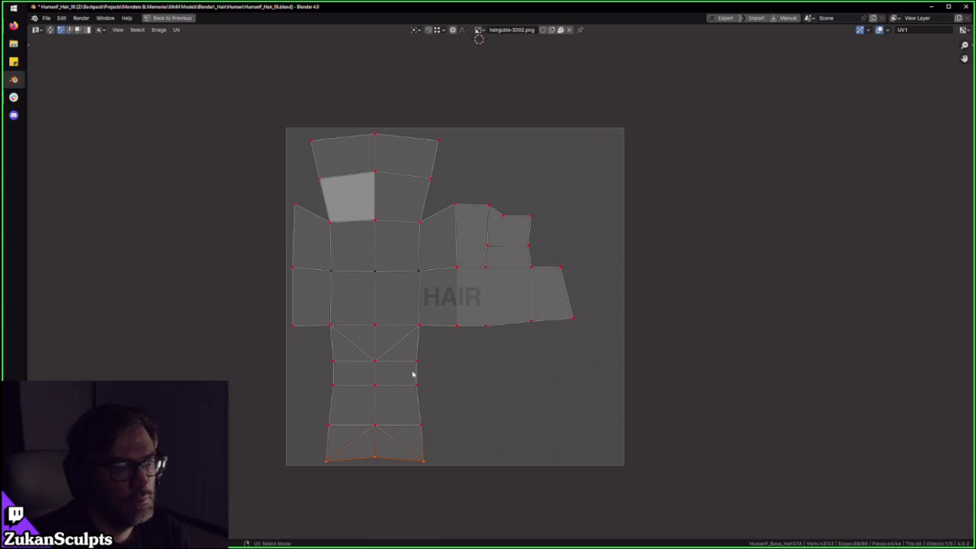
# - Box-select the right-side UV faces and annotate both sides of the layout
pyautogui.moveTo(381, 281); pyautogui.dragTo(418, 262, button='middle')
pyautogui.scroll(2, 594, 253)
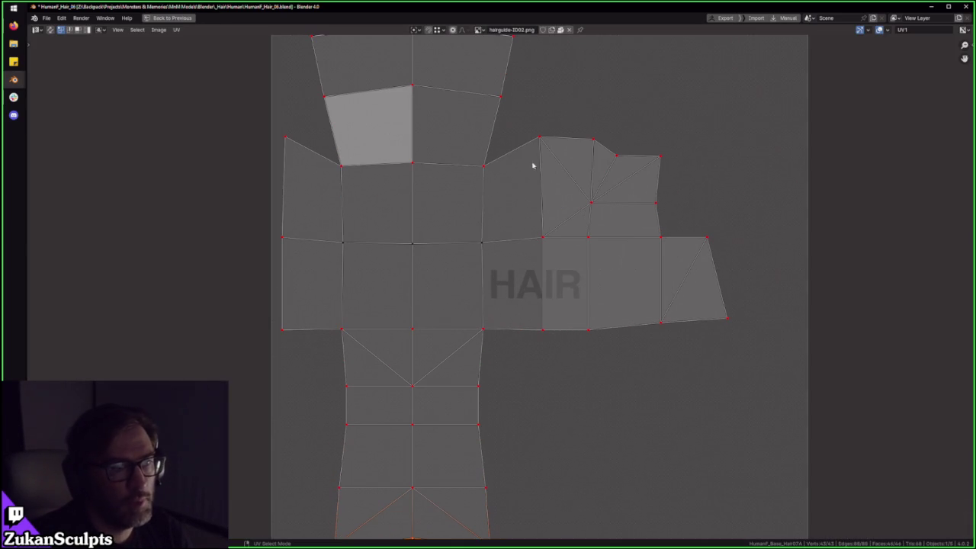
pyautogui.moveTo(765, 113); pyautogui.dragTo(551, 353)
pyautogui.scroll(-1, 571, 329)
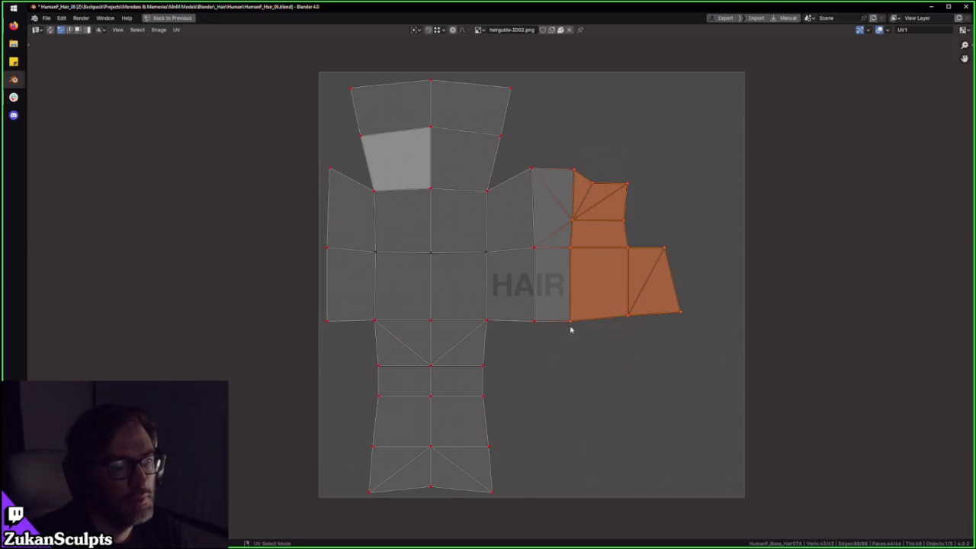
pyautogui.moveTo(690, 177)
pyautogui.mouseDown()
pyautogui.moveTo(762, 218)
pyautogui.moveTo(740, 316)
pyautogui.mouseUp()
pyautogui.moveTo(298, 149)
pyautogui.mouseDown()
pyautogui.moveTo(212, 269)
pyautogui.moveTo(310, 294)
pyautogui.mouseUp()
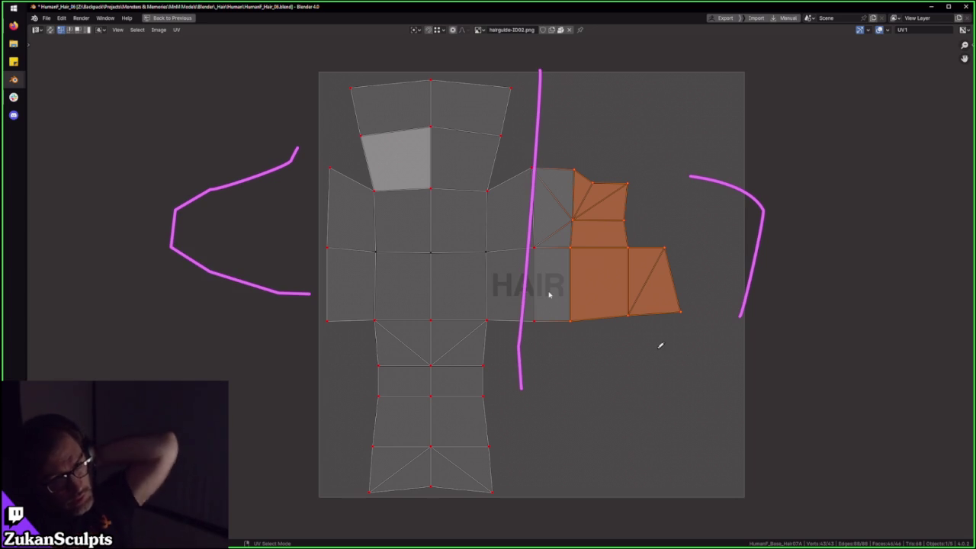
# - In Island select mode, move the overlapping side island to the left of the layout
pyautogui.hotkey('ctrl', 'Tab')
pyautogui.click(534, 298)
pyautogui.click(542, 305)
pyautogui.scroll(-1, 545, 290)
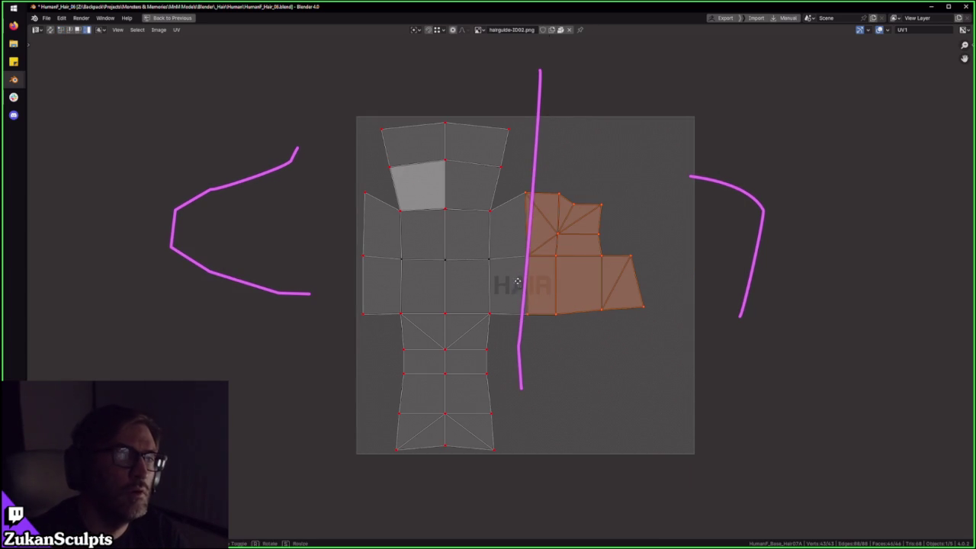
pyautogui.press('g')
pyautogui.click(204, 248)
# - Mirror the island on the X axis and slide it horizontally against the main island
pyautogui.click(176, 30)
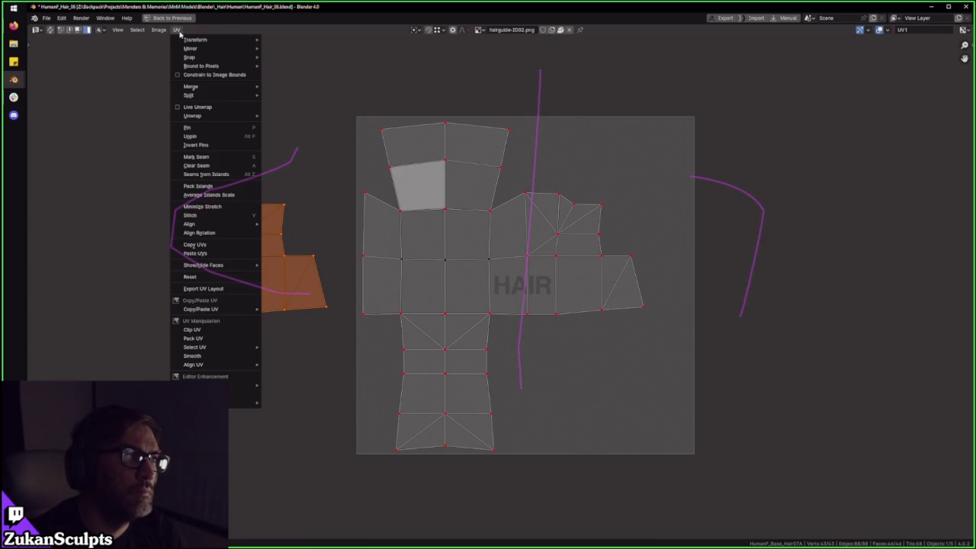
pyautogui.click(297, 61)
pyautogui.press('g')
pyautogui.press('x')
pyautogui.click(359, 213)
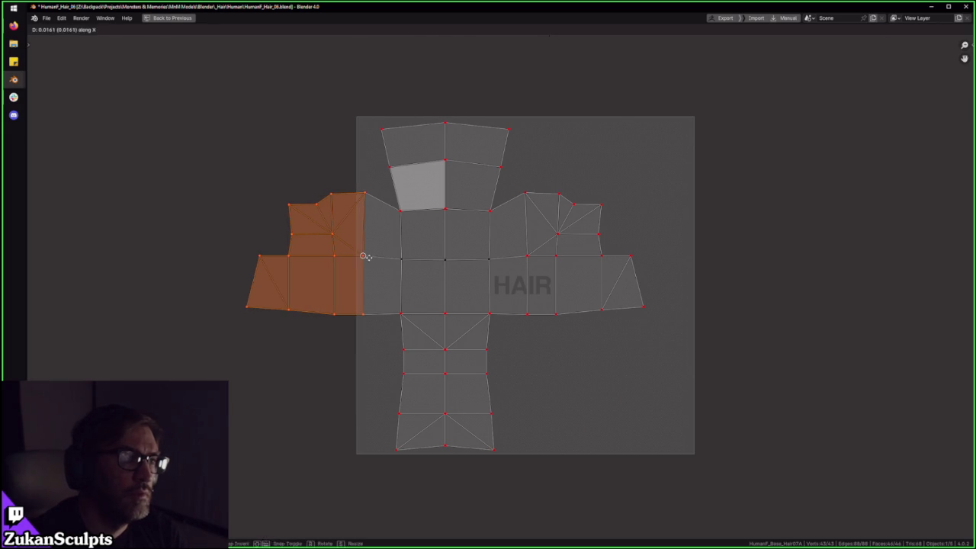
pyautogui.scroll(1, 386, 243)
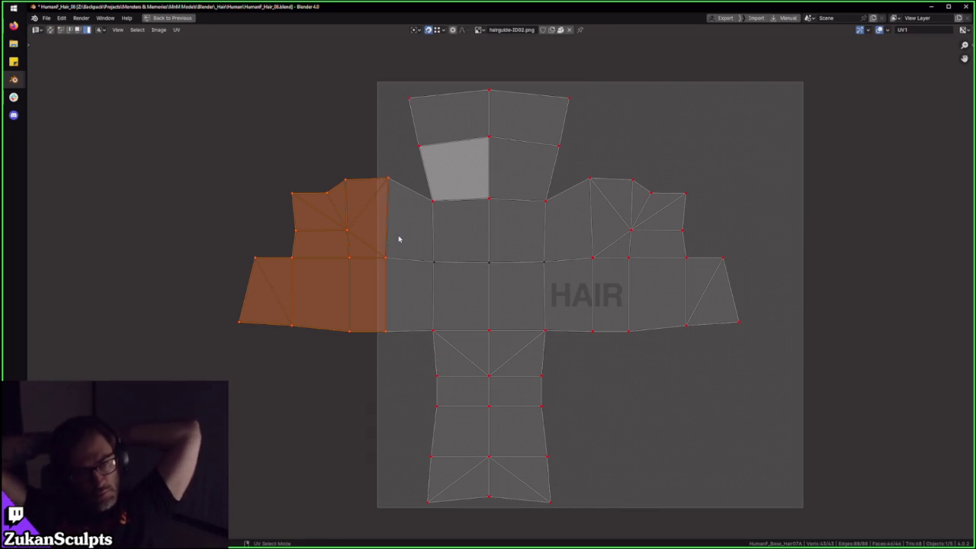
# - Move the whole UV layout right, shrink it slightly, then stretch it slightly wider along X
pyautogui.press('a')
pyautogui.press('g')
pyautogui.click(686, 323)
pyautogui.press('s')
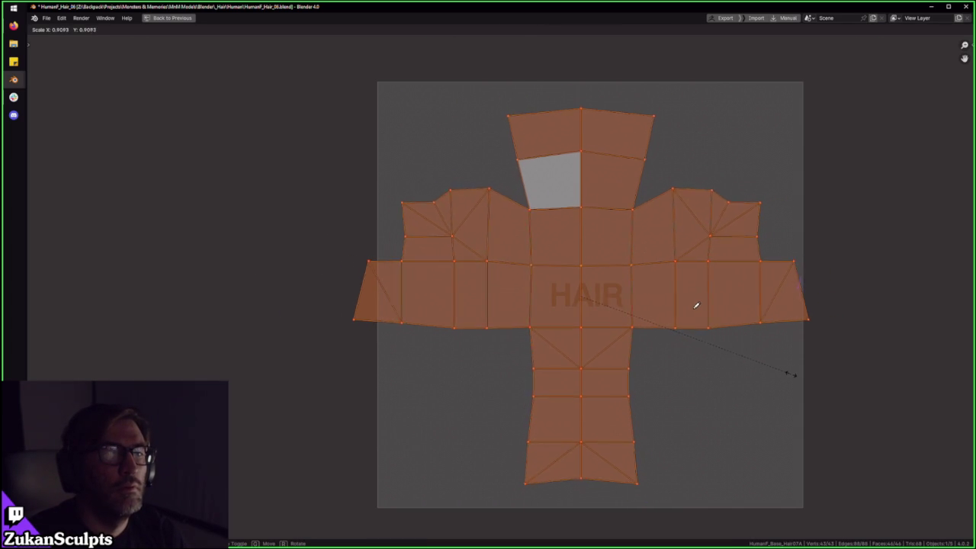
pyautogui.click(781, 370)
pyautogui.press('g')
pyautogui.press('x')
pyautogui.press('s')
pyautogui.press('x')
pyautogui.click(780, 367)
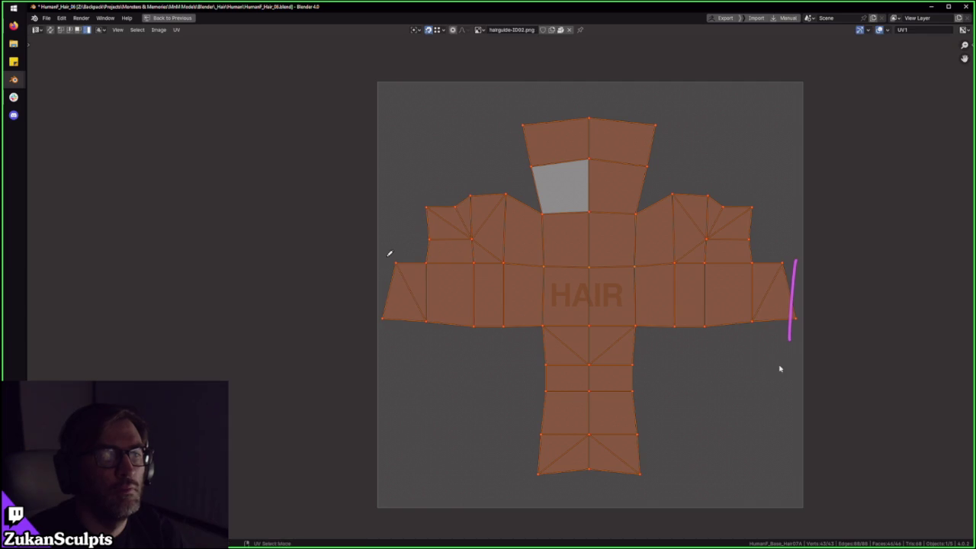
pyautogui.press('s')
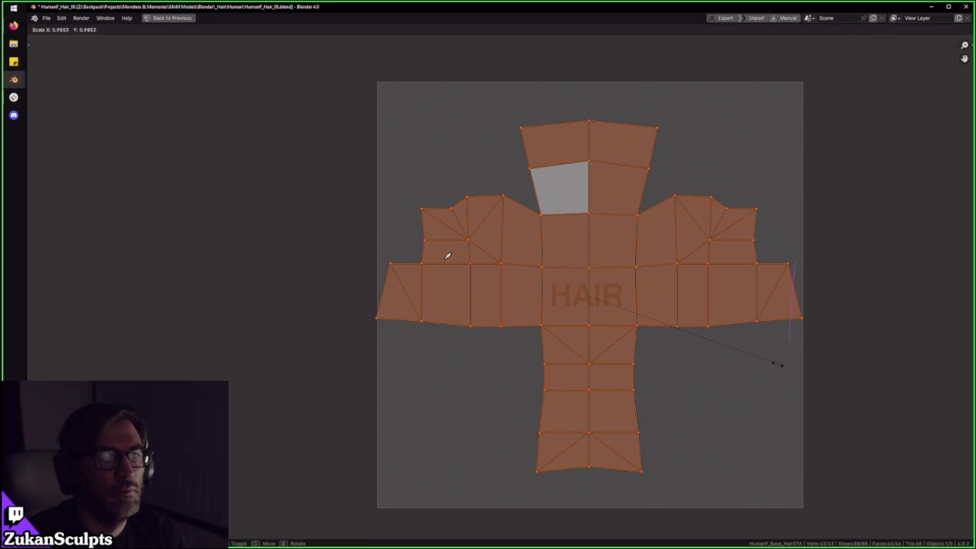
pyautogui.press('Escape')
# - Scale the layout's left corner vertex along X, then return to Island select mode
pyautogui.hotkey('ctrl', 'Tab')
pyautogui.click(791, 304)
pyautogui.moveTo(372, 305); pyautogui.dragTo(367, 328)
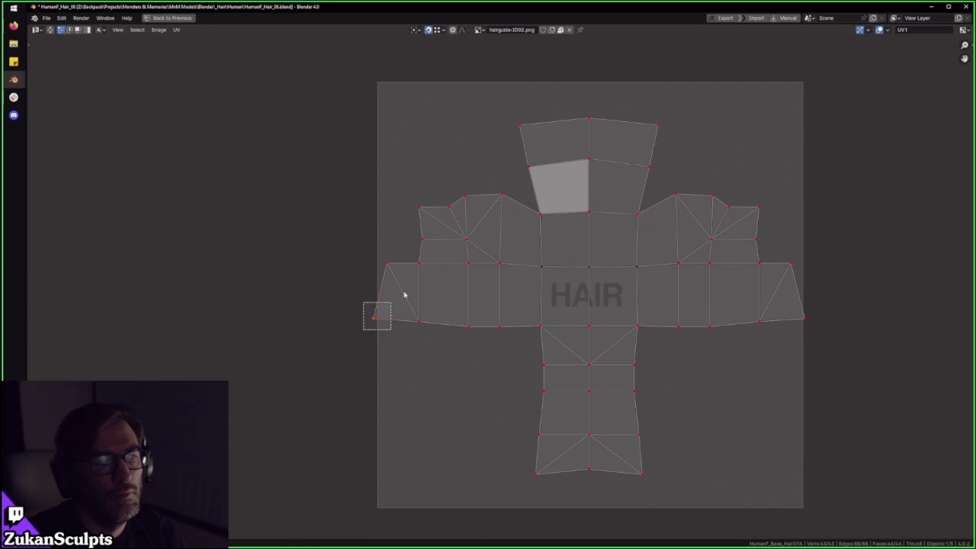
pyautogui.press('s')
pyautogui.press('x')
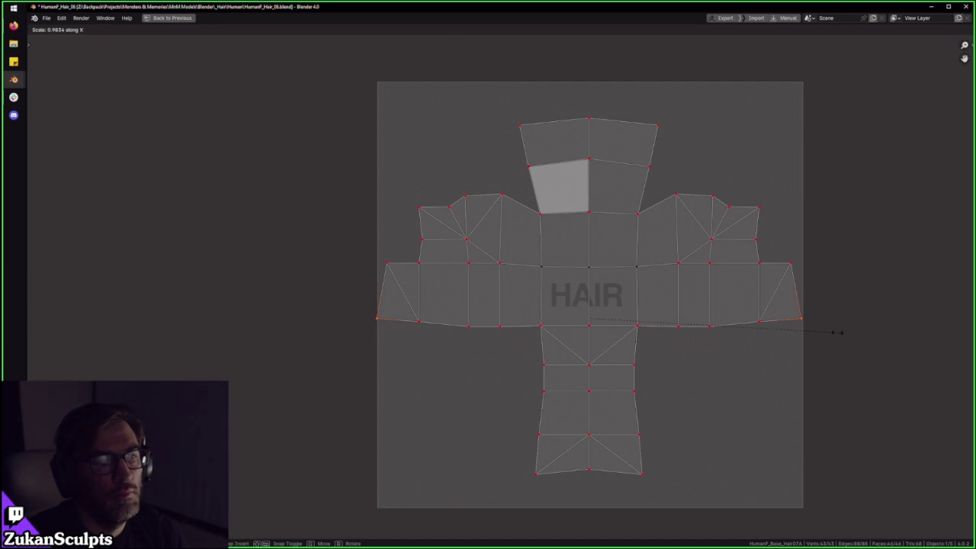
pyautogui.click(815, 338)
pyautogui.hotkey('ctrl', 'Tab')
pyautogui.click(622, 366)
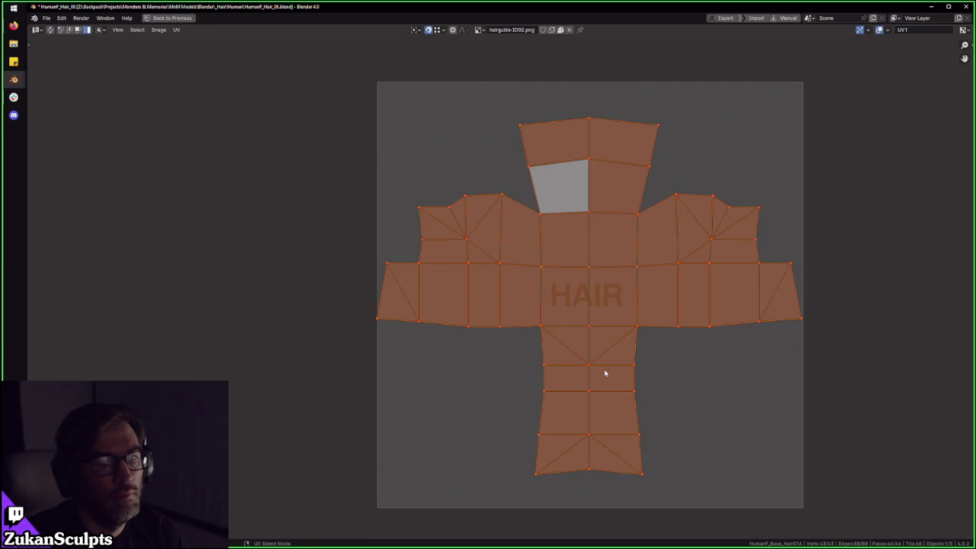
pyautogui.press('g')
pyautogui.press('x')
pyautogui.rightClick(606, 371)
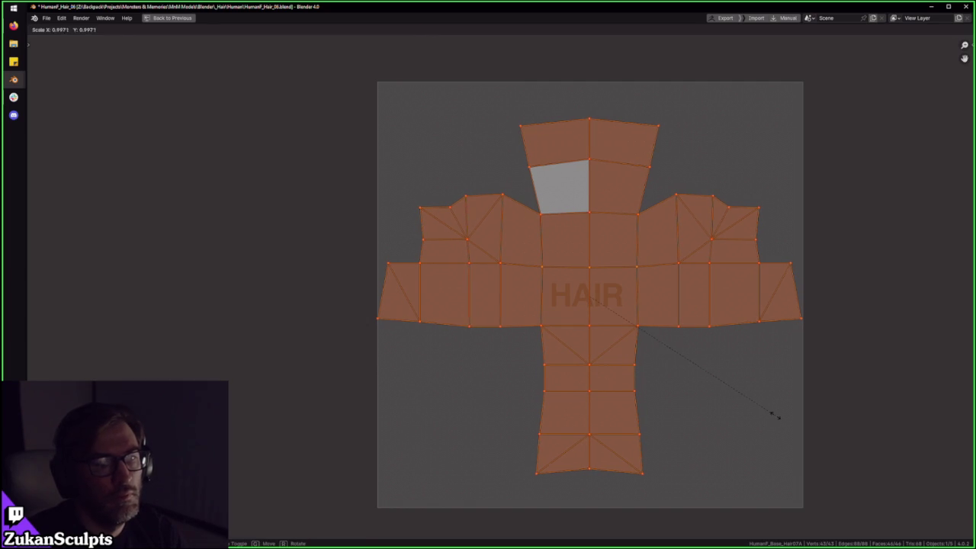
# - Bring the layout's left wing into view and scale the selected UVs along X
pyautogui.scroll(5, 728, 359)
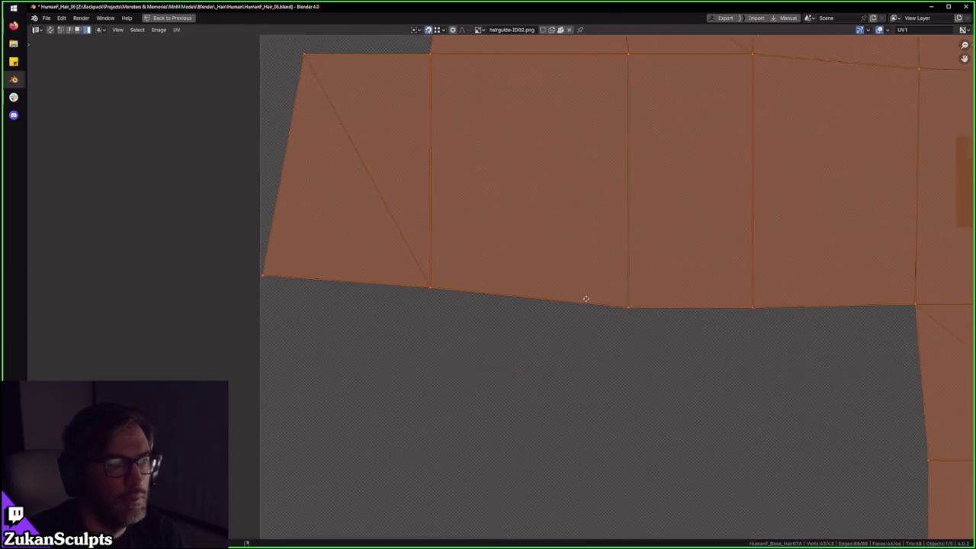
pyautogui.moveTo(362, 279); pyautogui.dragTo(695, 316, button='middle')
pyautogui.scroll(-2, 774, 320)
pyautogui.scroll(-8, 774, 320)
pyautogui.scroll(8, 615, 310)
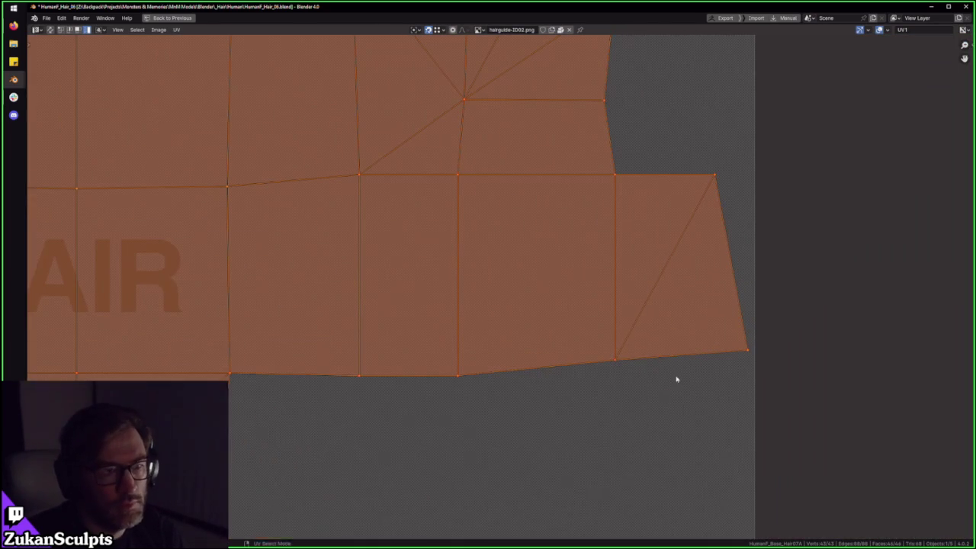
pyautogui.scroll(-6, 664, 370)
pyautogui.scroll(2, 488, 320)
pyautogui.scroll(2, 624, 328)
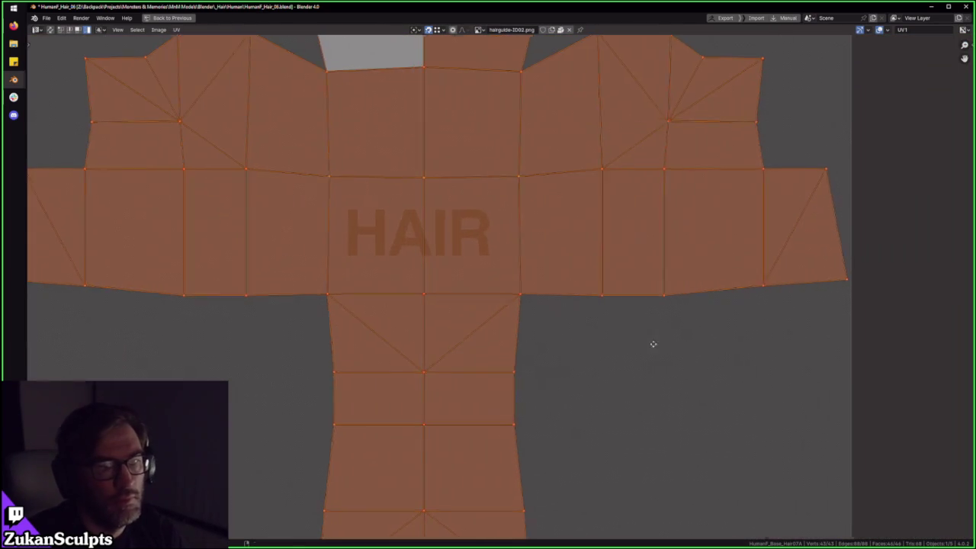
pyautogui.scroll(4, 752, 343)
pyautogui.press('g')
pyautogui.press('x')
pyautogui.press('s')
pyautogui.press('x')
pyautogui.click(531, 323)
# - Fit the UV image in view and annotate the lower UV column and horizontal band
pyautogui.scroll(-3, 512, 322)
pyautogui.scroll(-2, 531, 310)
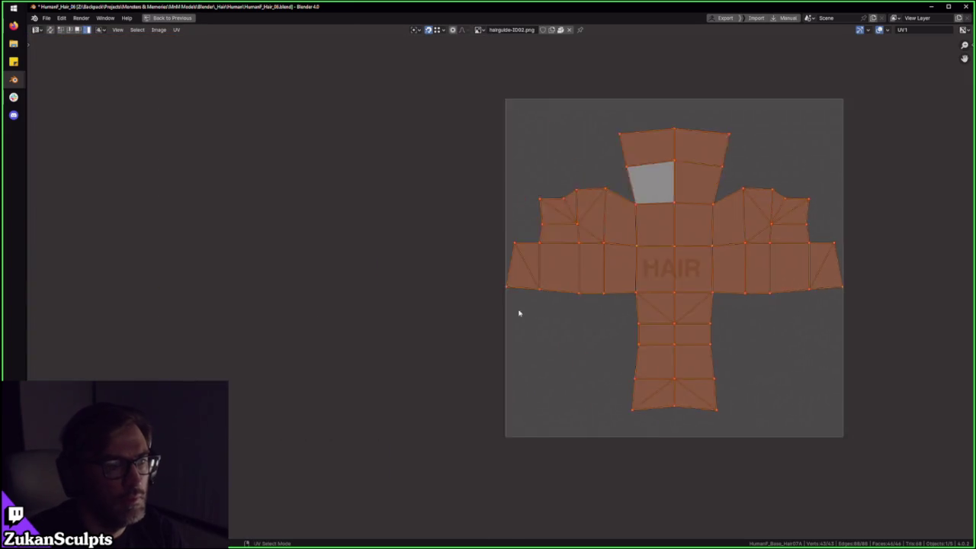
pyautogui.scroll(5, 554, 325)
pyautogui.scroll(6, 587, 326)
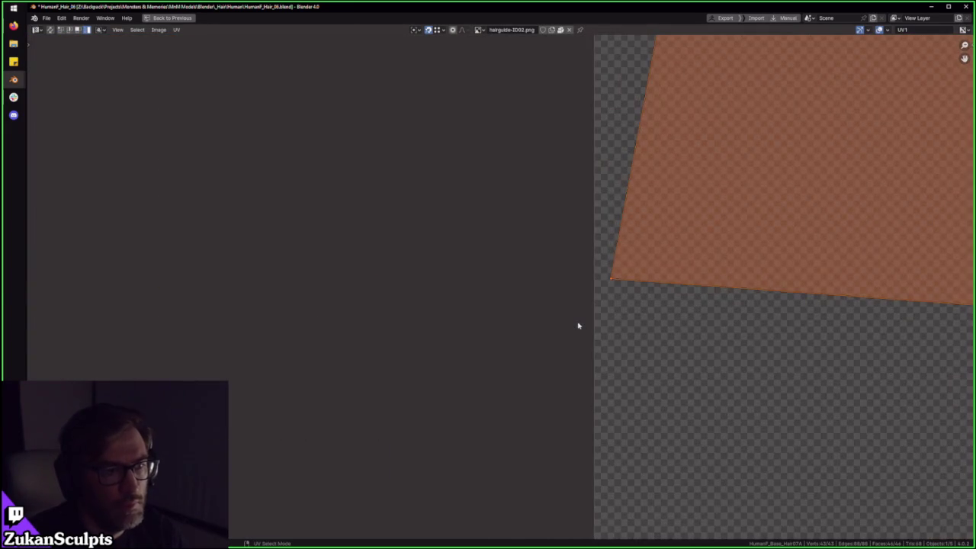
pyautogui.scroll(-5, 578, 326)
pyautogui.scroll(2, 647, 318)
pyautogui.scroll(3, 821, 312)
pyautogui.press('Home')
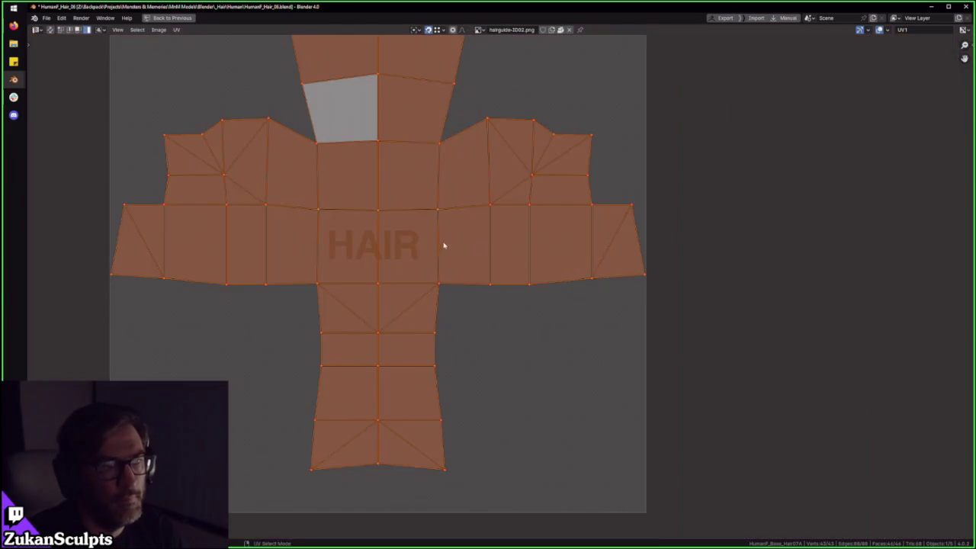
pyautogui.scroll(-1, 530, 251)
pyautogui.moveTo(499, 257); pyautogui.dragTo(549, 300, button='middle')
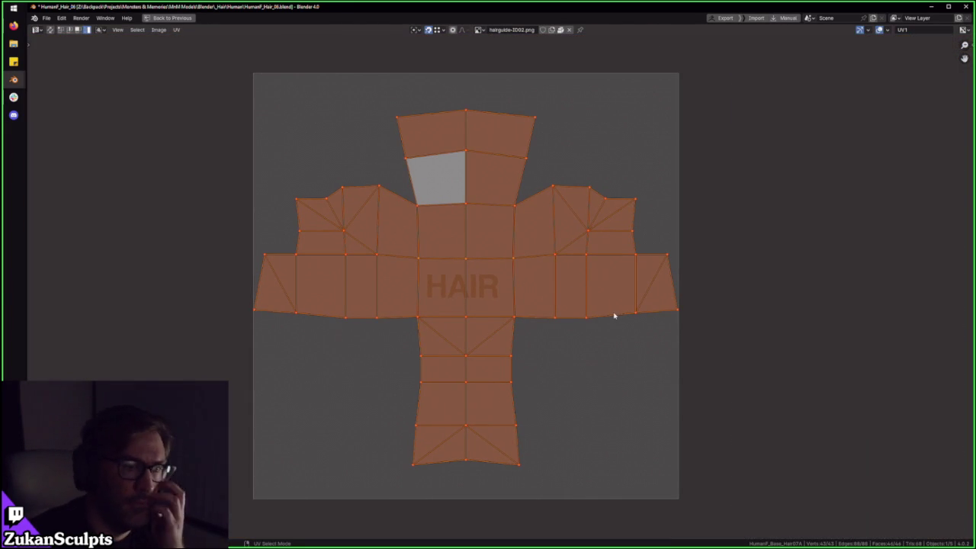
pyautogui.moveTo(519, 462); pyautogui.dragTo(391, 458)
pyautogui.moveTo(519, 418); pyautogui.dragTo(387, 405)
pyautogui.moveTo(488, 375); pyautogui.dragTo(424, 375)
pyautogui.moveTo(515, 352); pyautogui.dragTo(451, 350)
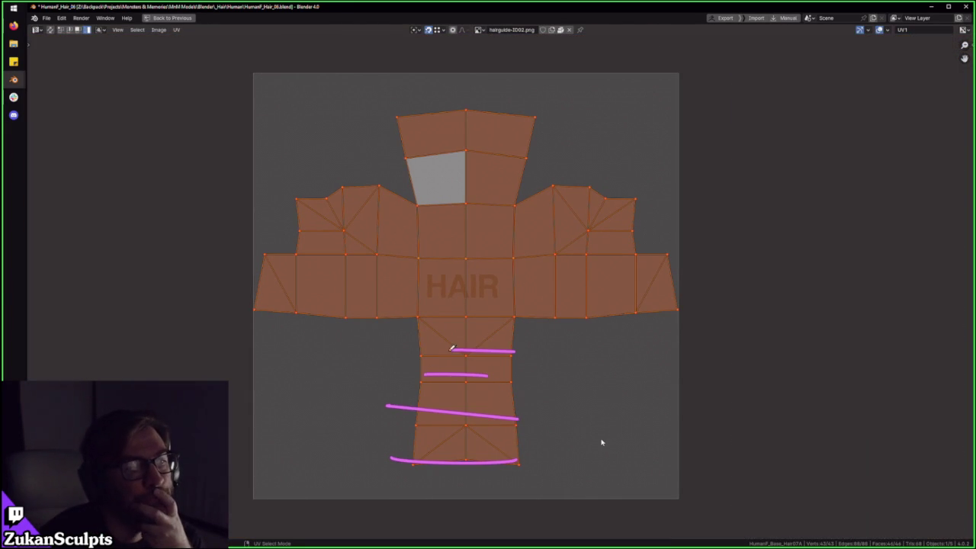
pyautogui.moveTo(695, 312); pyautogui.dragTo(236, 286)
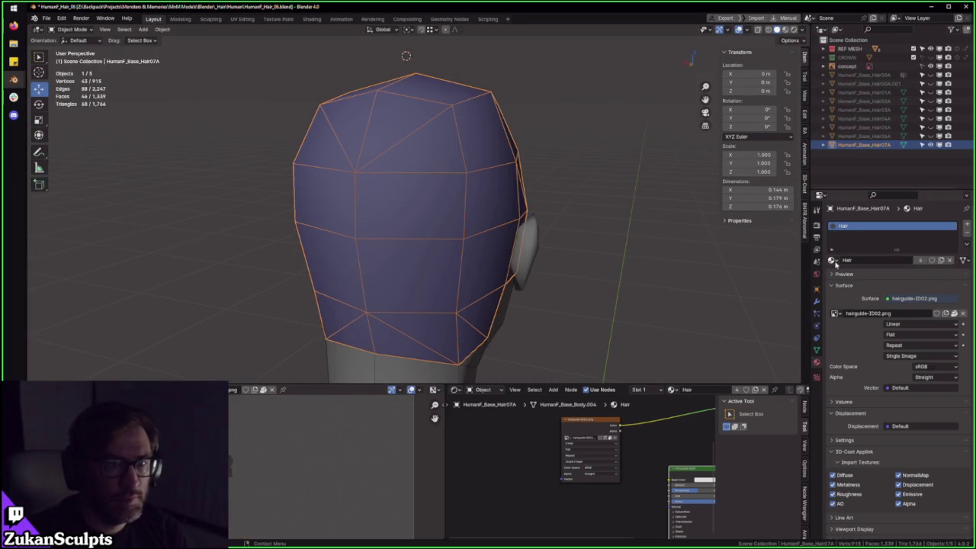
# - Assign the 1K_UV_Checker material to the hair cap and show it in Material Preview in Edit Mode
pyautogui.click(833, 260)
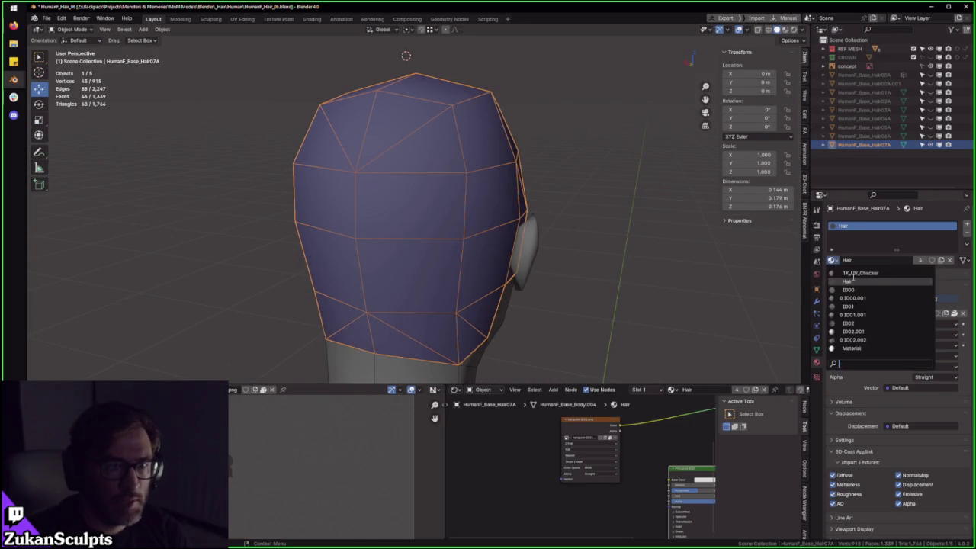
pyautogui.click(854, 282)
pyautogui.press('Tab')
pyautogui.scroll(3, 453, 222)
pyautogui.moveTo(454, 222)
pyautogui.mouseDown(button='middle')
pyautogui.moveTo(571, 203)
pyautogui.moveTo(434, 236)
pyautogui.moveTo(443, 238)
pyautogui.mouseUp(button='middle')
pyautogui.press('z')
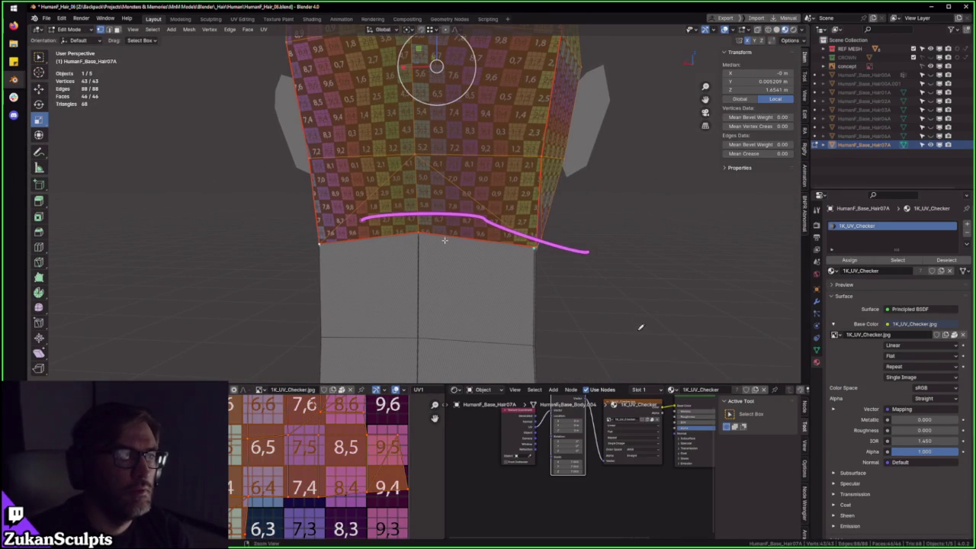
# - Set UV selection to Vertex mode and view the hair cap from the back
pyautogui.moveTo(533, 151); pyautogui.dragTo(275, 156)
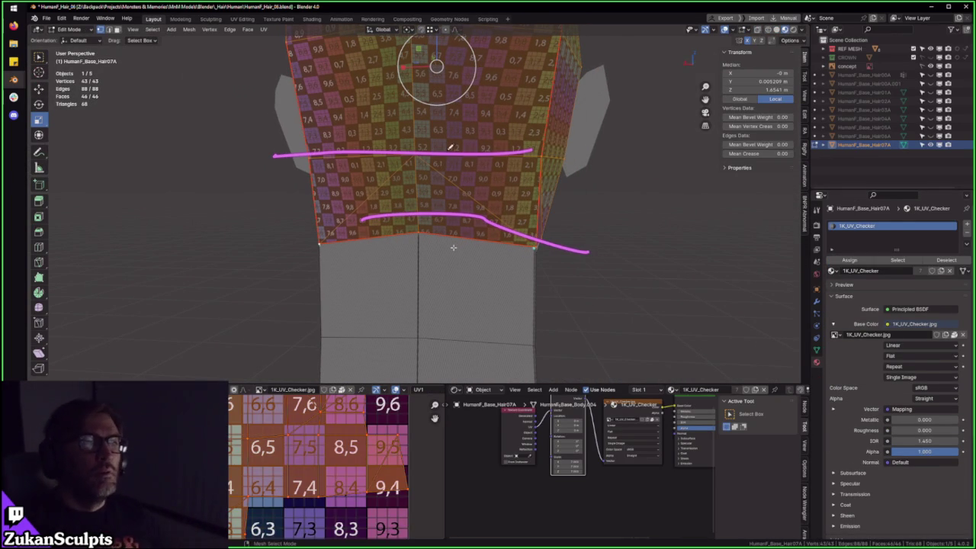
pyautogui.scroll(-3, 557, 153)
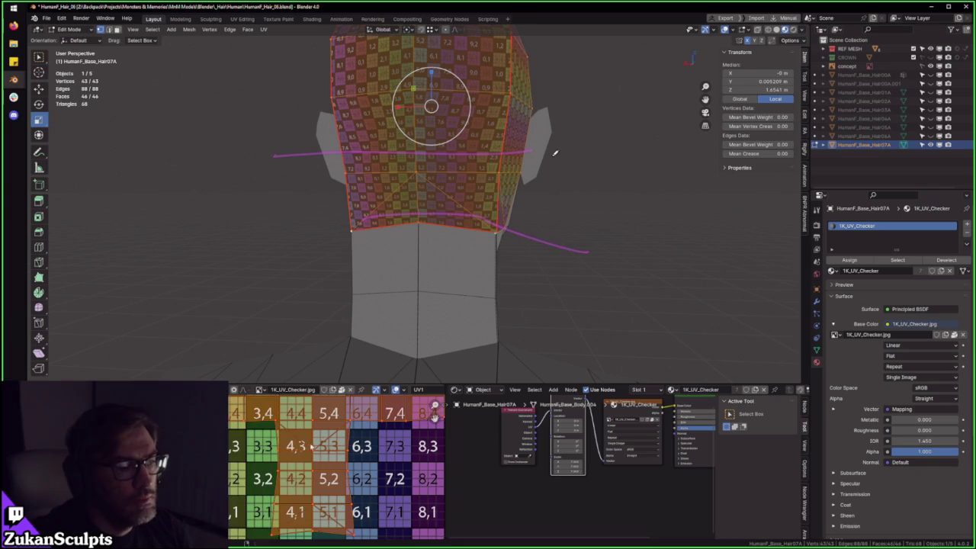
pyautogui.moveTo(351, 507); pyautogui.dragTo(312, 515)
pyautogui.hotkey('ctrl', 'Tab')
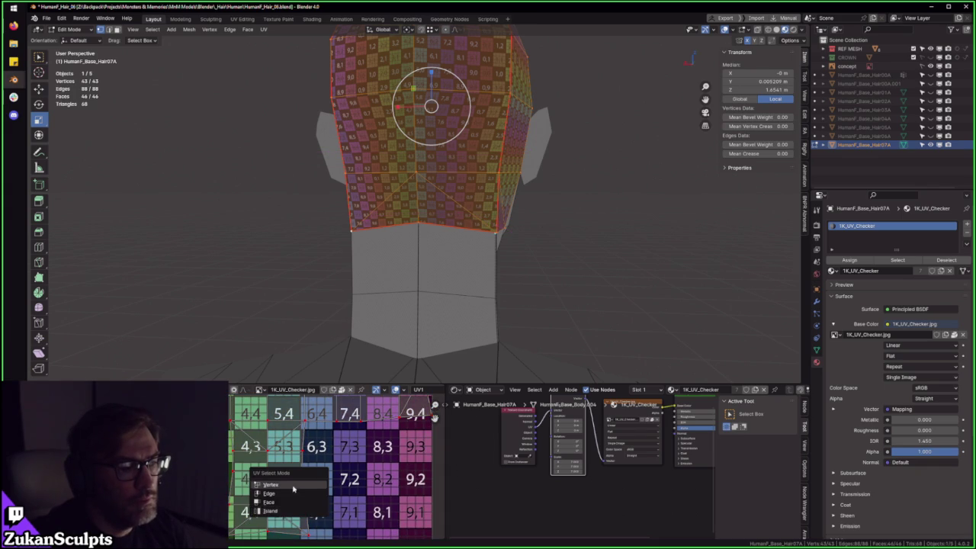
pyautogui.click(292, 488)
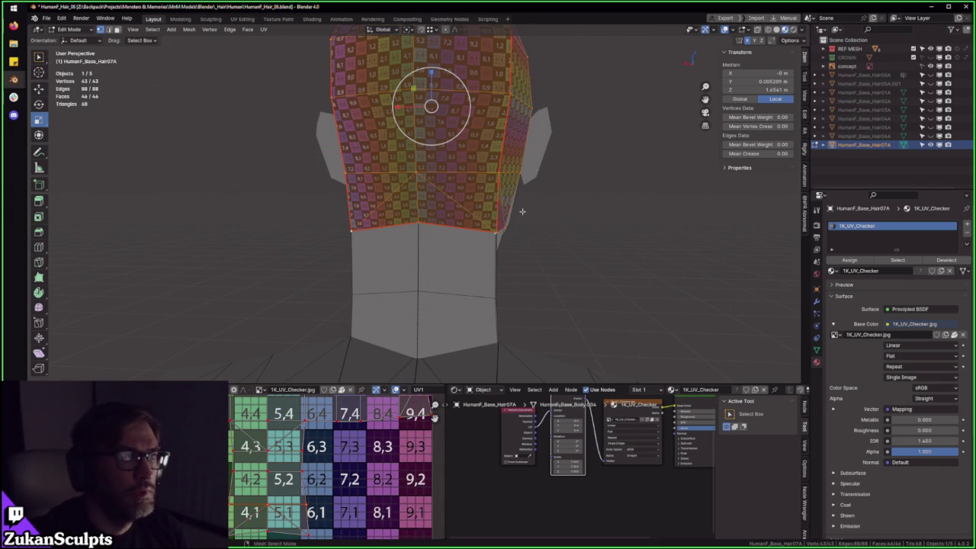
pyautogui.press('ctrl+KP_1')
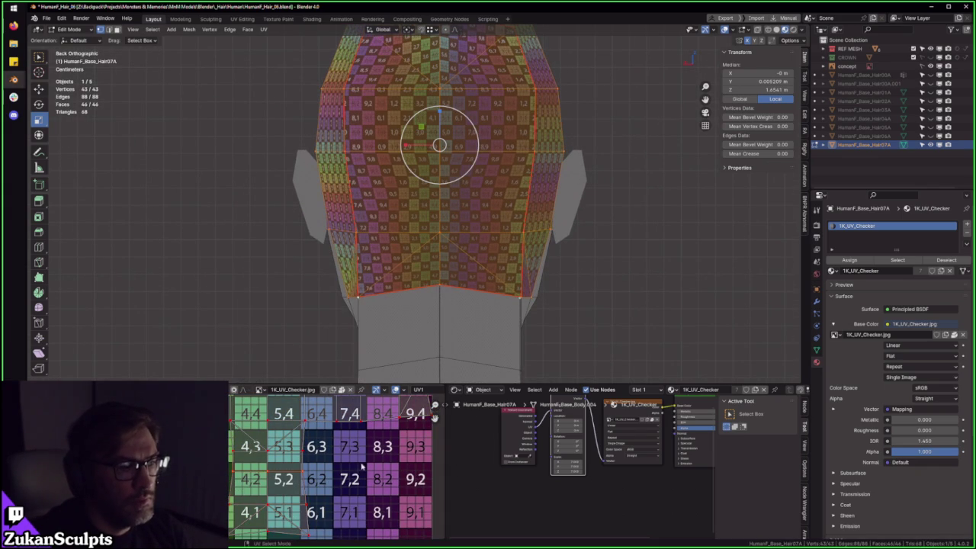
# - Orbit and pan around the hair cap to inspect the numbered checker grid
pyautogui.moveTo(326, 442); pyautogui.dragTo(319, 477, button='middle')
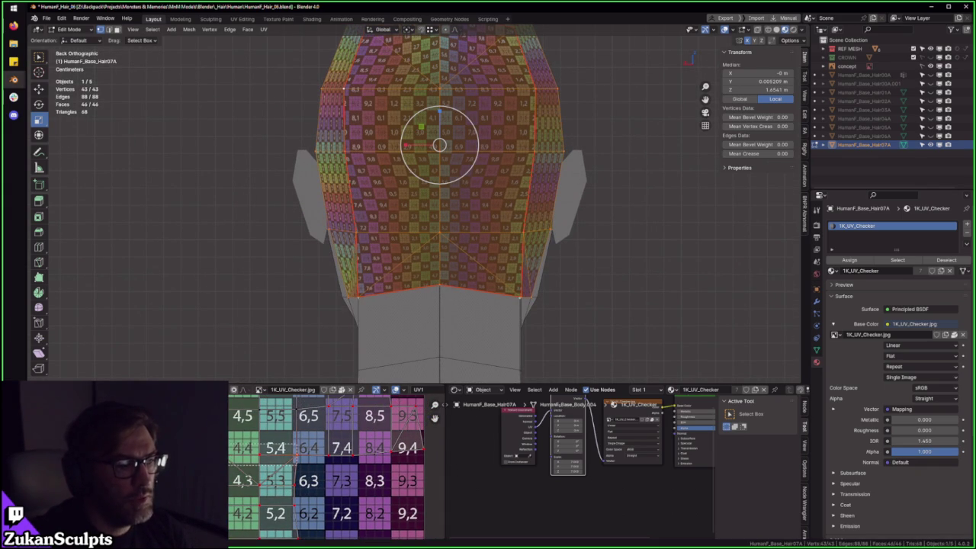
pyautogui.scroll(-2, 303, 455)
pyautogui.moveTo(519, 295); pyautogui.dragTo(350, 292)
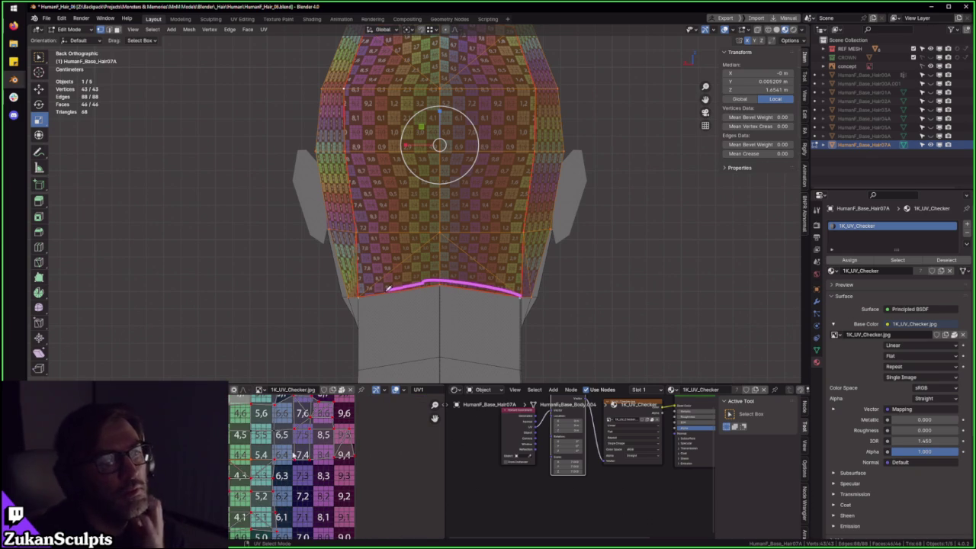
pyautogui.keyDown('shift'); pyautogui.moveTo(516, 302); pyautogui.dragTo(505, 240, button='middle'); pyautogui.keyUp('shift')
pyautogui.scroll(1, 506, 240)
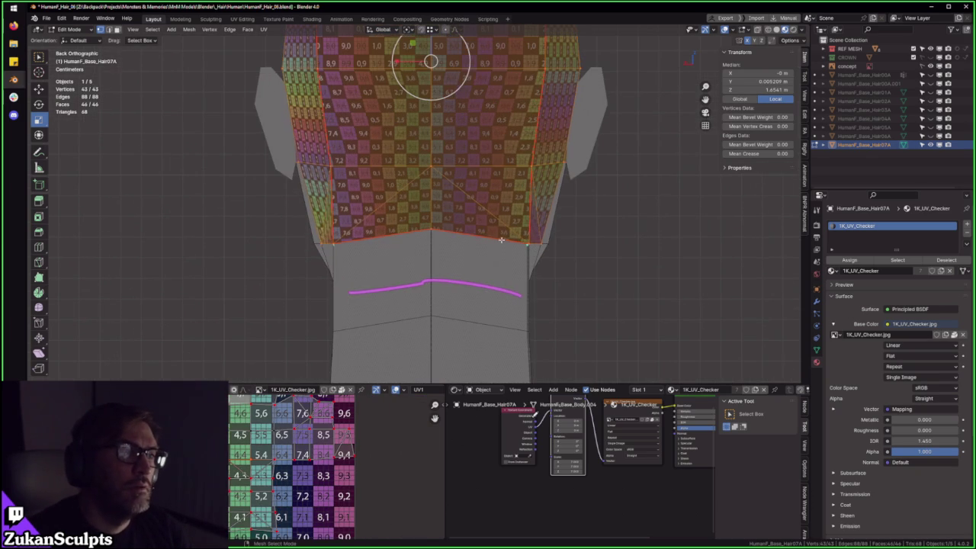
pyautogui.moveTo(369, 257); pyautogui.dragTo(305, 252, button='middle')
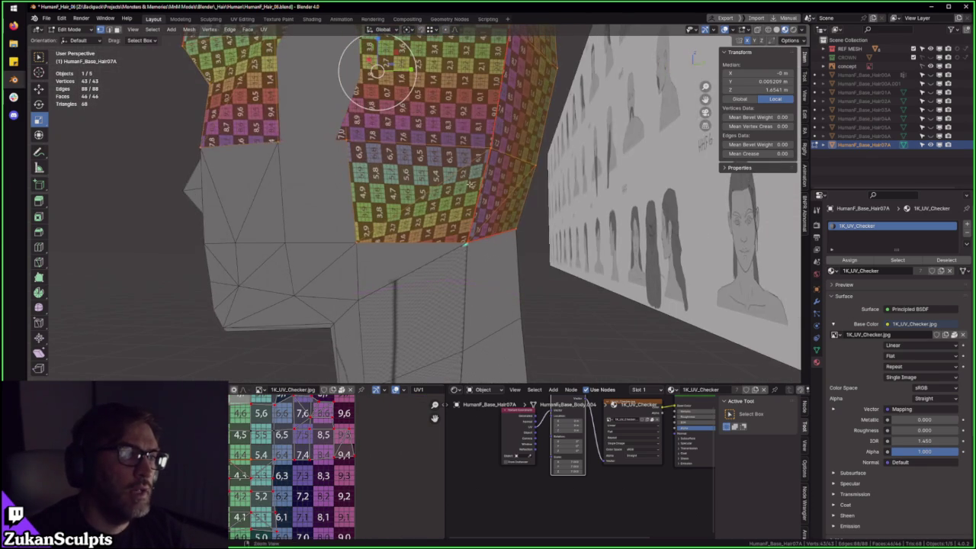
pyautogui.scroll(-2, 280, 488)
pyautogui.scroll(3, 284, 488)
pyautogui.moveTo(412, 228); pyautogui.dragTo(417, 266, button='middle')
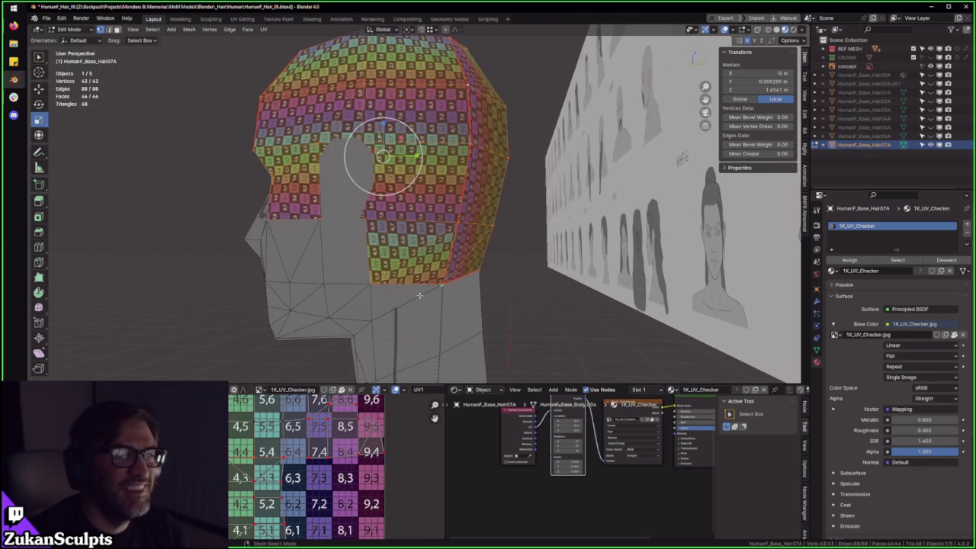
pyautogui.moveTo(354, 460); pyautogui.dragTo(340, 466, button='middle')
pyautogui.moveTo(439, 229); pyautogui.dragTo(382, 297, button='middle')
pyautogui.scroll(3, 396, 286)
pyautogui.scroll(2, 395, 292)
pyautogui.moveTo(318, 458); pyautogui.dragTo(326, 440, button='middle')
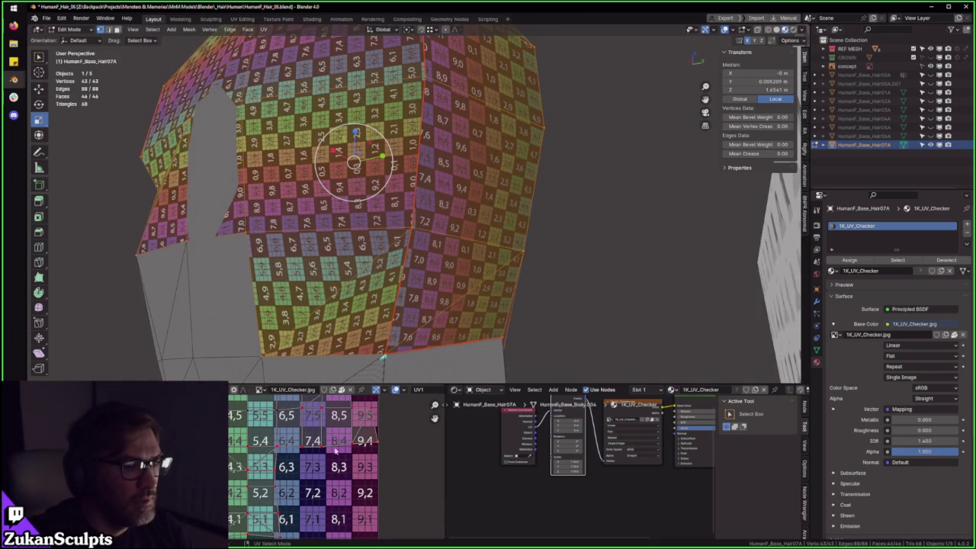
# - Move the selected lower-edge UVs once and check the result on the hair cap
pyautogui.press('g')
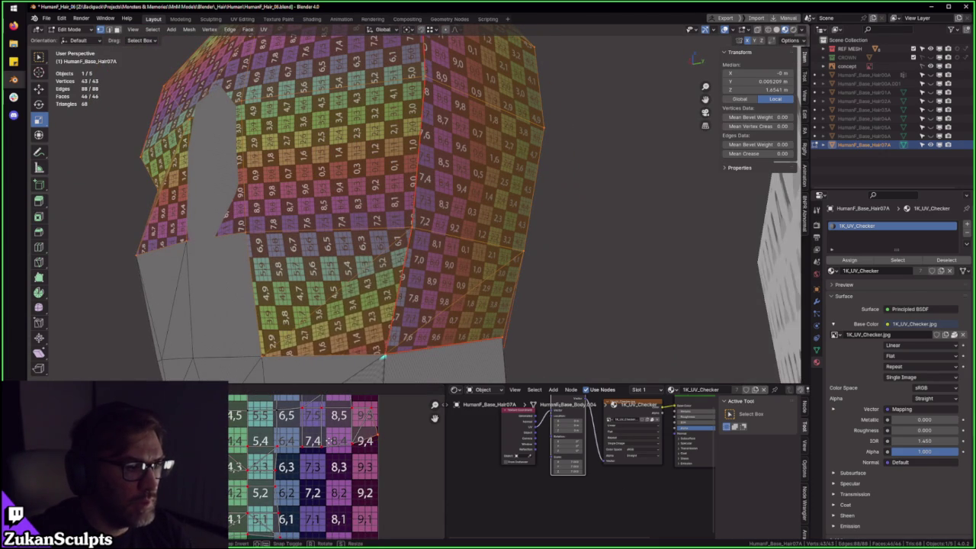
pyautogui.click(330, 441)
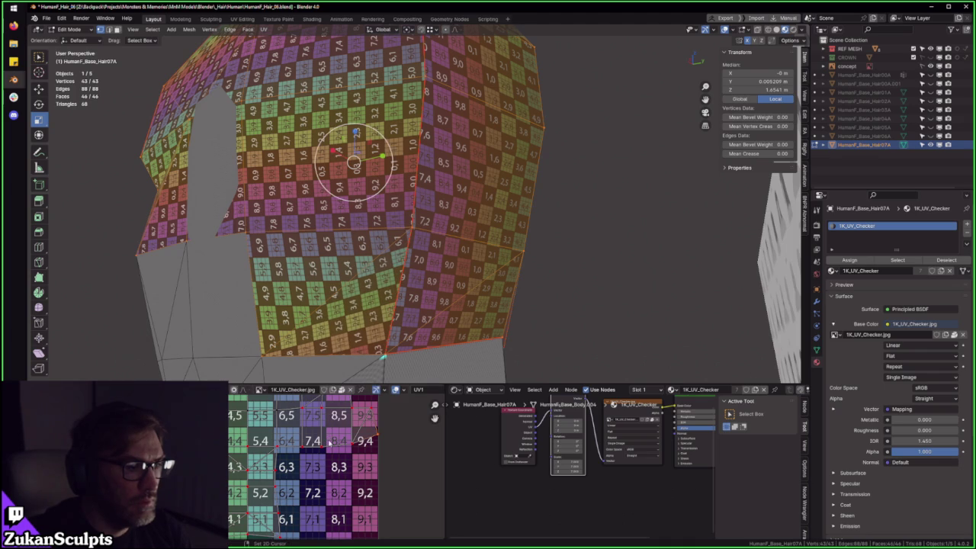
pyautogui.moveTo(336, 320); pyautogui.dragTo(358, 290, button='middle')
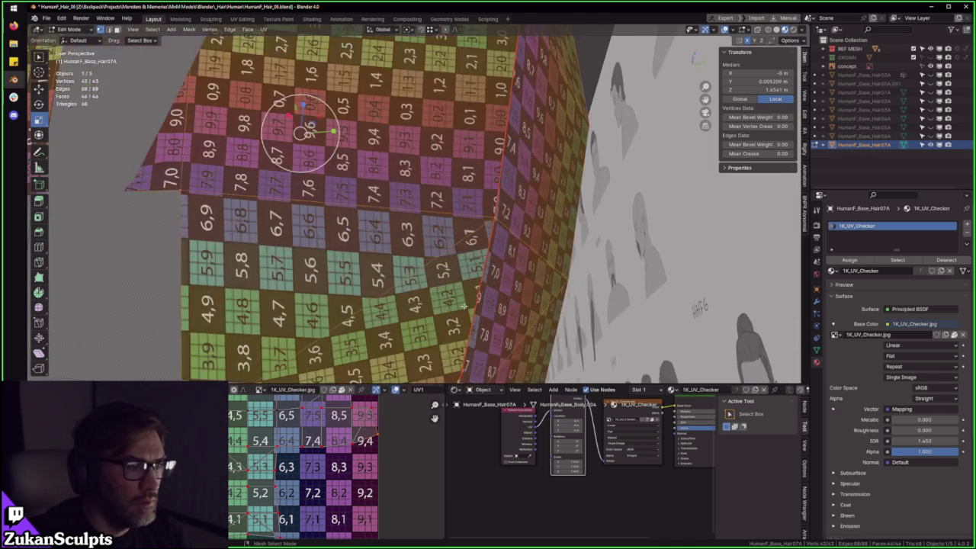
pyautogui.scroll(2, 361, 453)
pyautogui.scroll(2, 362, 453)
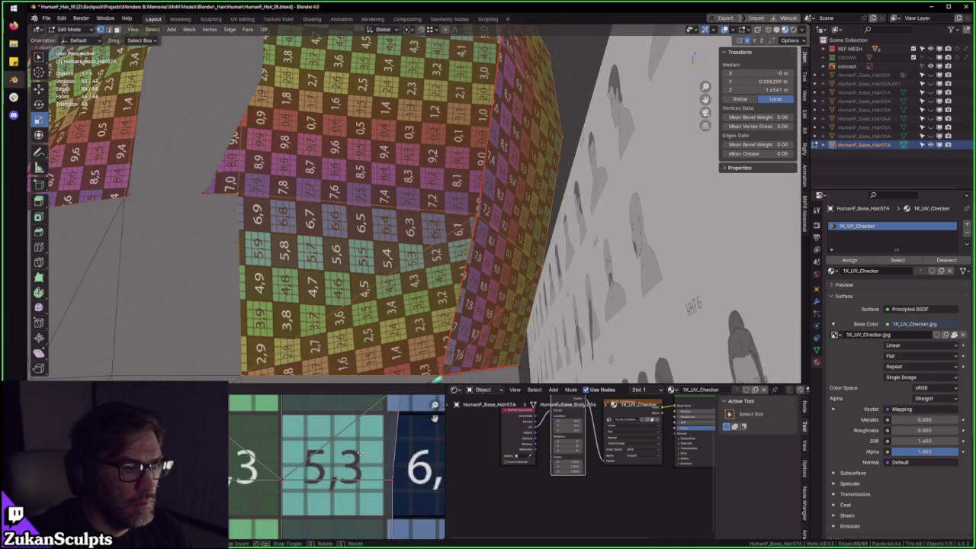
pyautogui.scroll(-5, 408, 219)
pyautogui.moveTo(408, 218); pyautogui.dragTo(484, 279, button='middle')
pyautogui.scroll(-5, 341, 448)
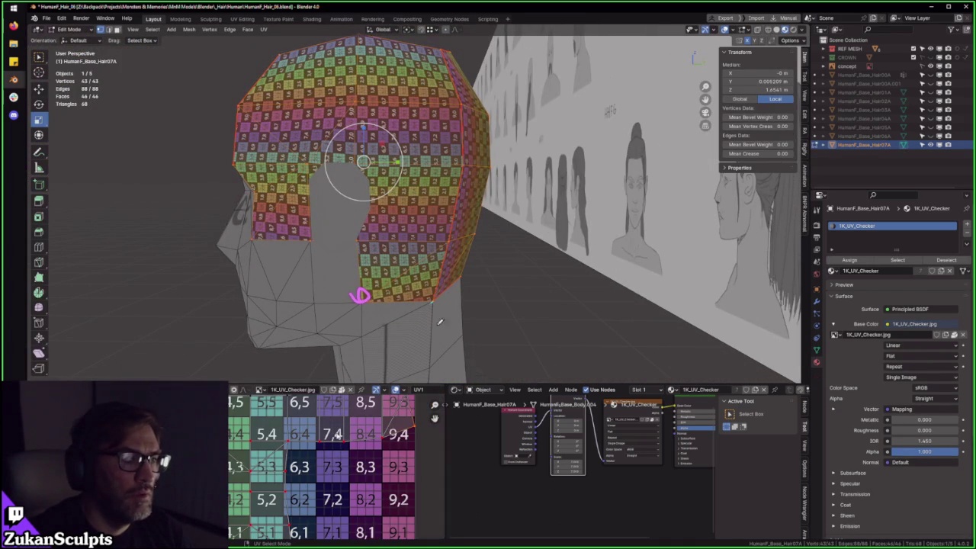
pyautogui.moveTo(408, 458); pyautogui.dragTo(416, 447, button='middle')
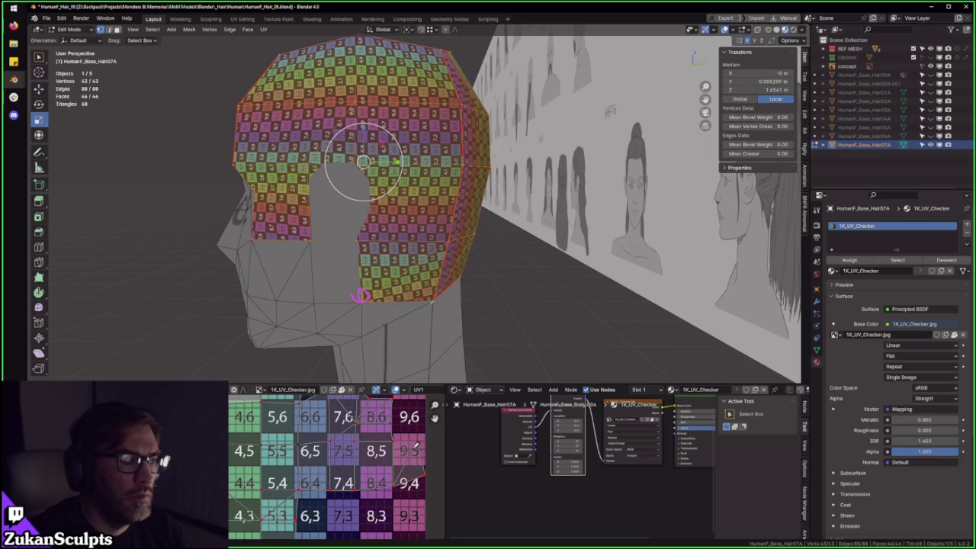
# - Nudge the UVs near the 8,4 and 9,4 tiles twice more, then return to Object Mode
pyautogui.moveTo(377, 483); pyautogui.dragTo(428, 480)
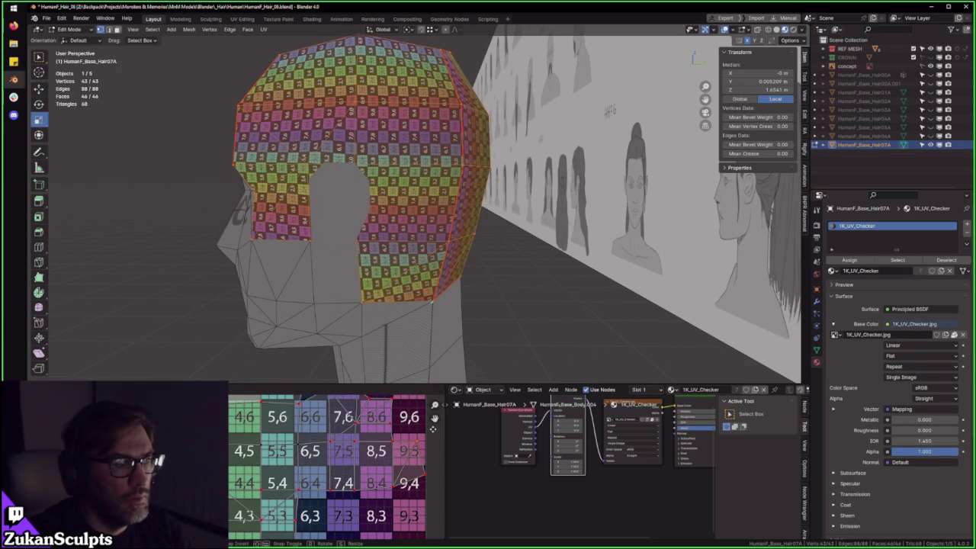
pyautogui.moveTo(438, 300); pyautogui.dragTo(329, 308)
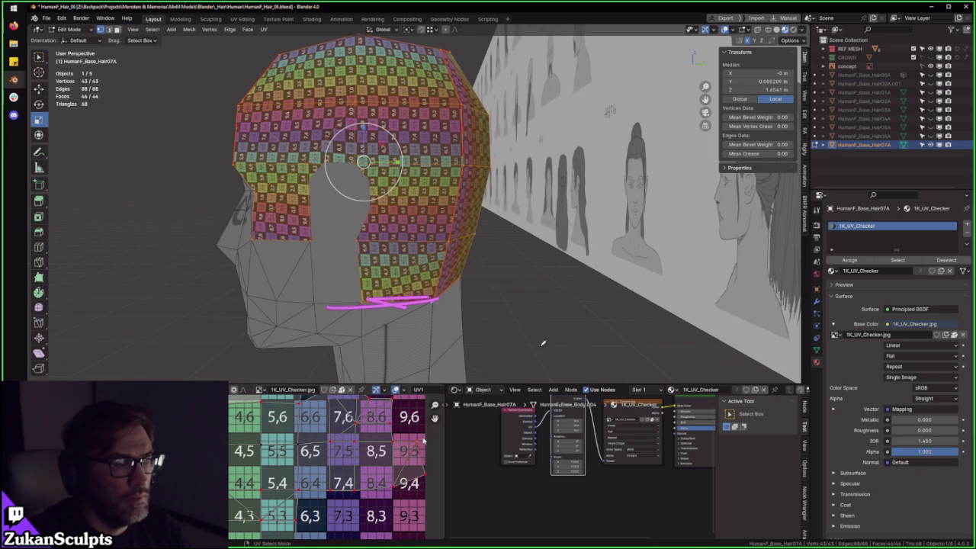
pyautogui.moveTo(448, 436); pyautogui.dragTo(425, 496)
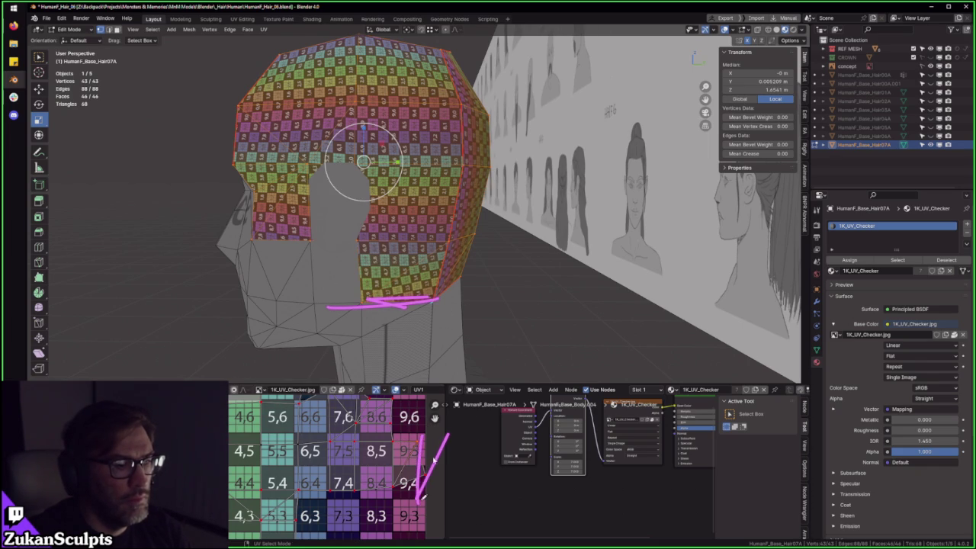
pyautogui.press('g')
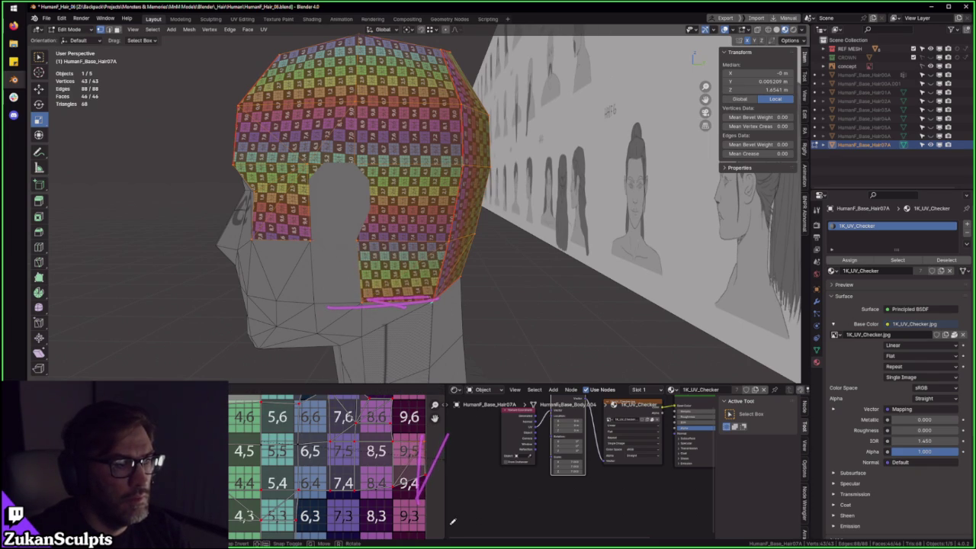
pyautogui.click(429, 472)
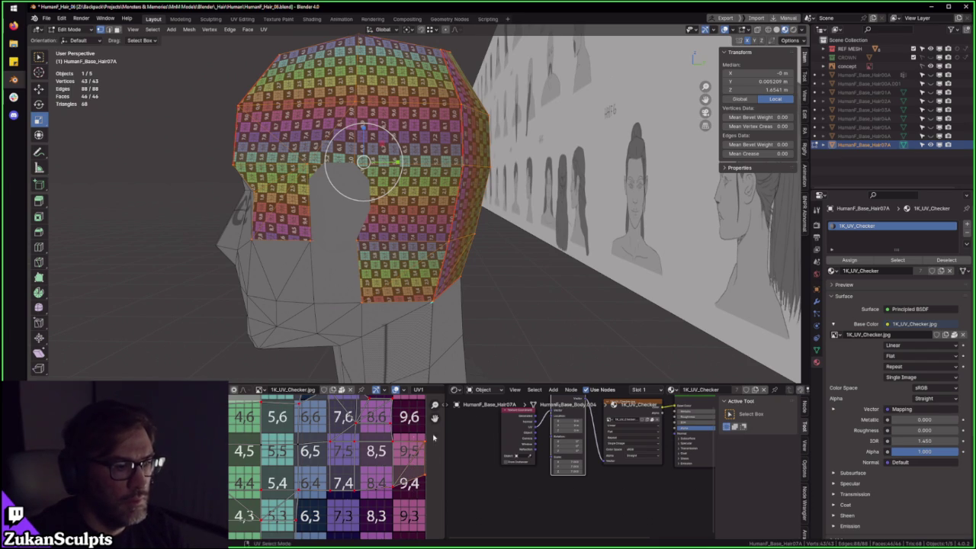
pyautogui.press('g')
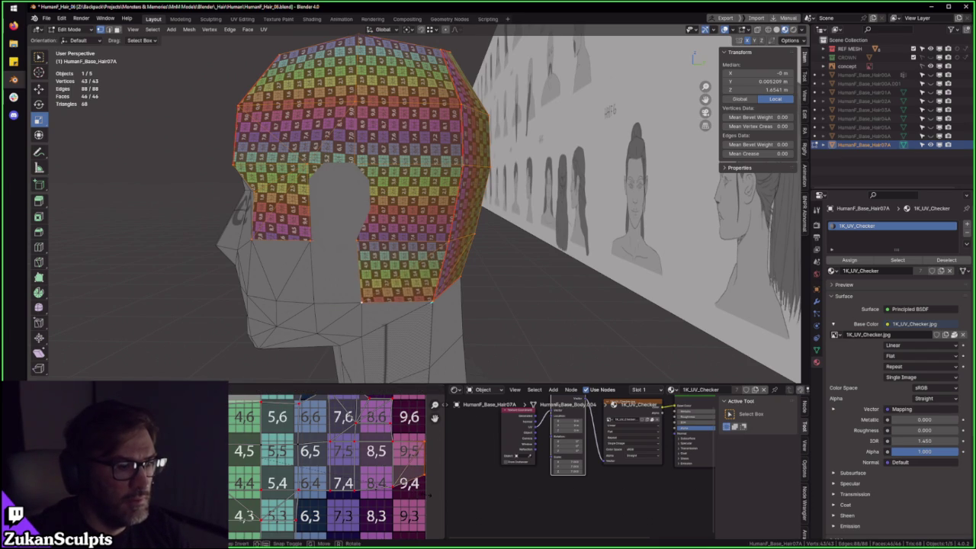
pyautogui.click(429, 495)
pyautogui.press('Tab')
pyautogui.scroll(-4, 382, 186)
pyautogui.moveTo(381, 185)
pyautogui.mouseDown(button='middle')
pyautogui.moveTo(490, 241)
pyautogui.moveTo(817, 206)
pyautogui.mouseUp(button='middle')
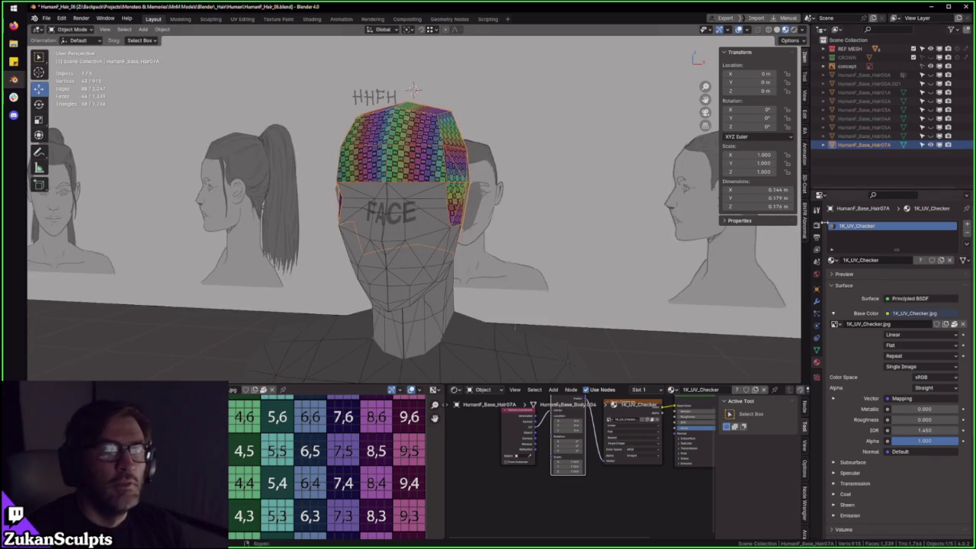
# - Switch the hair cap back to the Hair material and save HumanF_Hair_06.blend
pyautogui.click(834, 261)
pyautogui.click(855, 289)
pyautogui.moveTo(519, 229); pyautogui.dragTo(435, 233, button='middle')
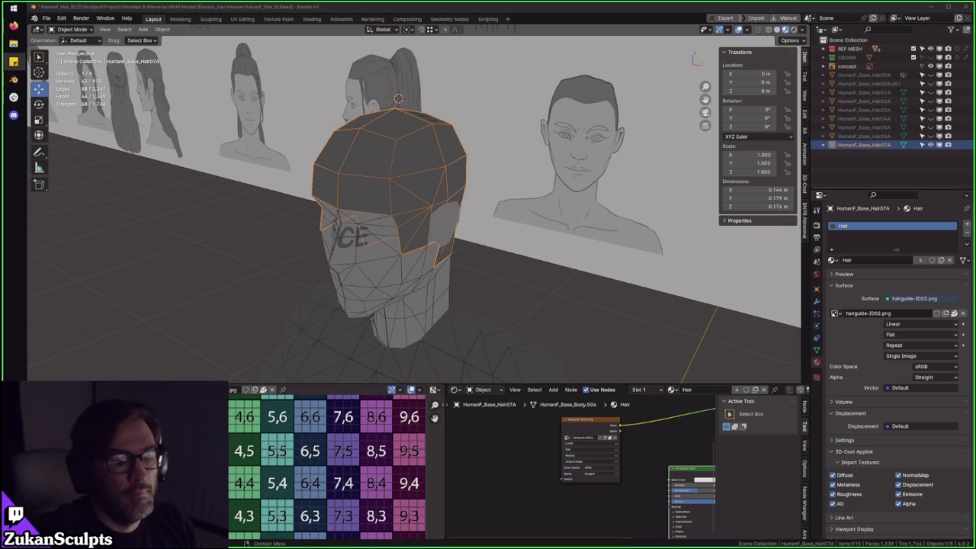
pyautogui.moveTo(418, 157); pyautogui.dragTo(554, 185, button='middle')
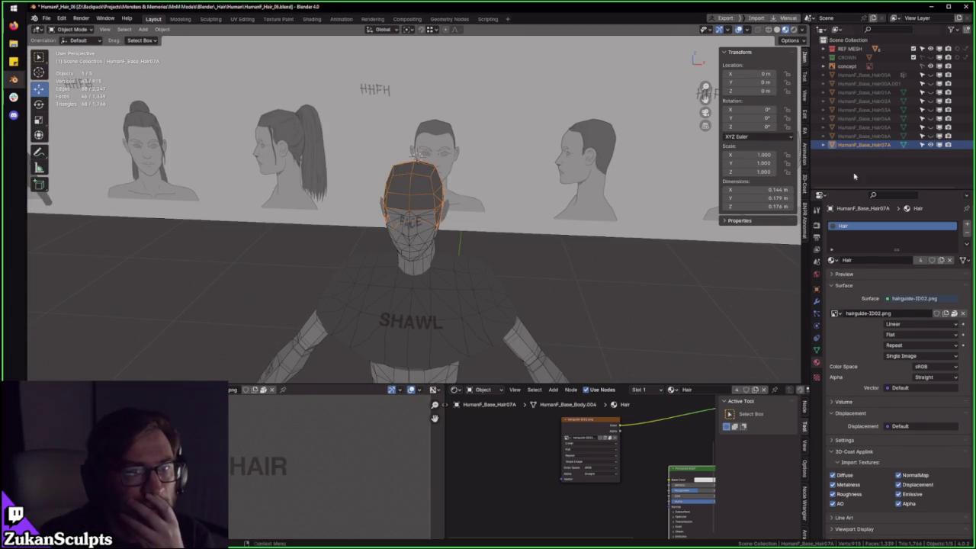
pyautogui.click(46, 18)
pyautogui.click(72, 72)
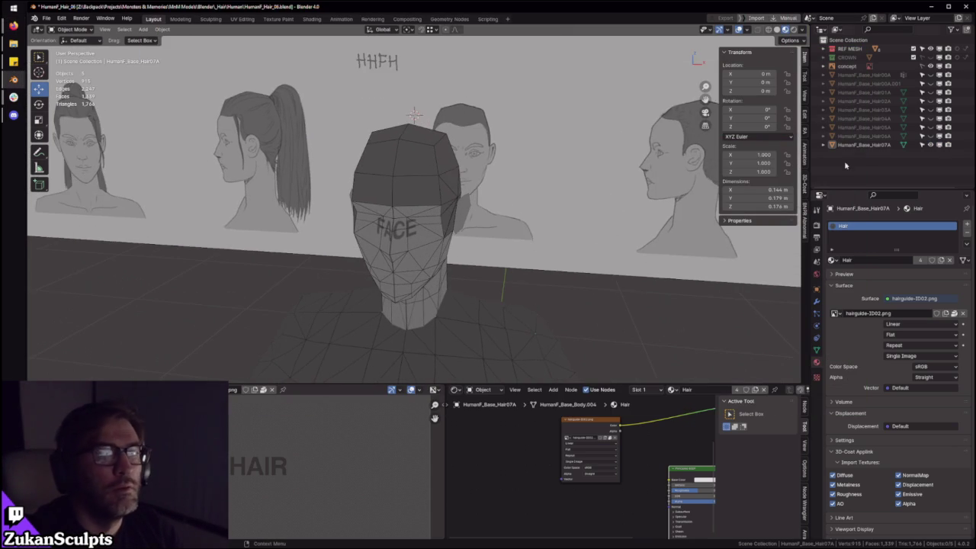
# - Unhide and select HumanF_Base_Hair06A, enter Edit Mode and isolate it in Local View
pyautogui.click(930, 135)
pyautogui.click(864, 136)
pyautogui.moveTo(458, 213); pyautogui.dragTo(418, 204, button='middle')
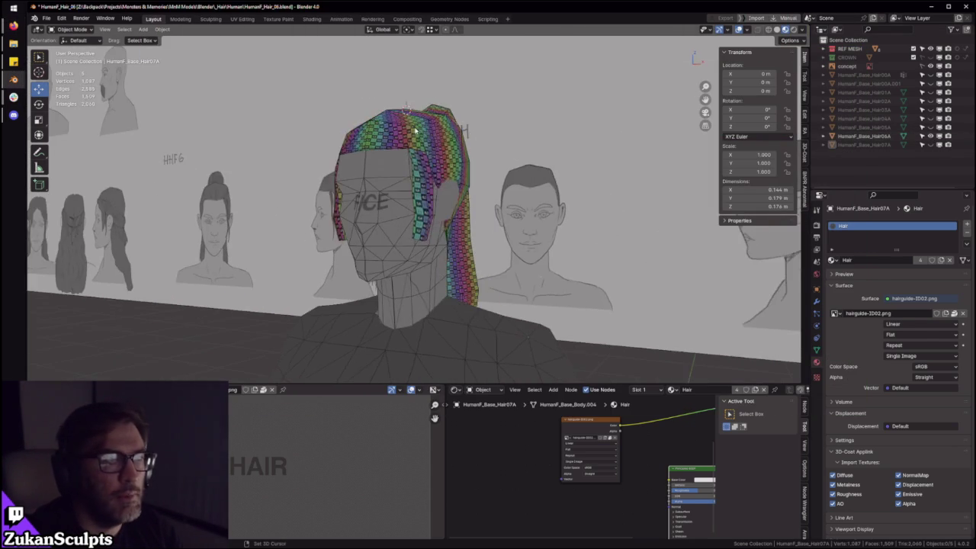
pyautogui.press('Tab')
pyautogui.press('KP_Divide')
pyautogui.scroll(3, 457, 206)
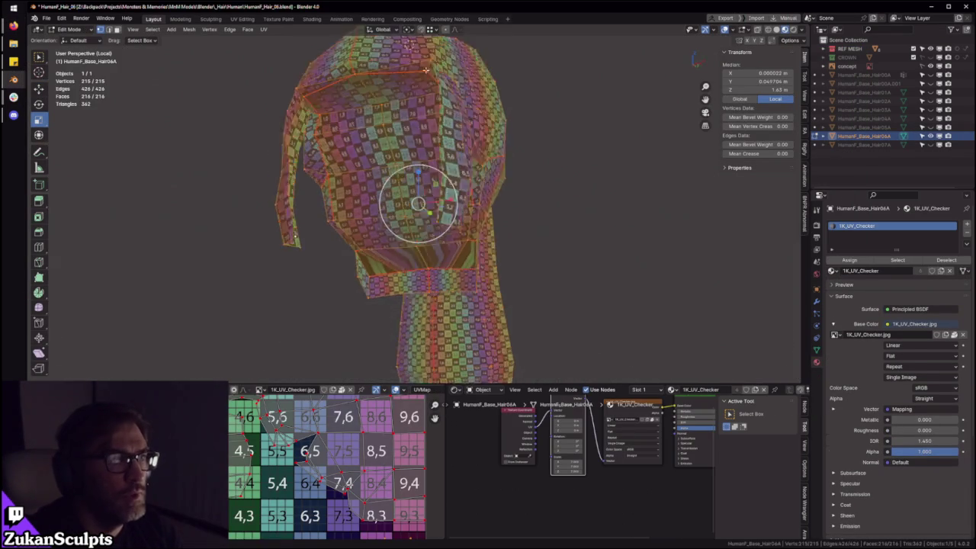
pyautogui.scroll(4, 485, 201)
pyautogui.moveTo(485, 201); pyautogui.dragTo(480, 148, button='middle')
# - In Face select mode, select one seam-bounded island of 114 faces
pyautogui.hotkey('ctrl', 'Tab')
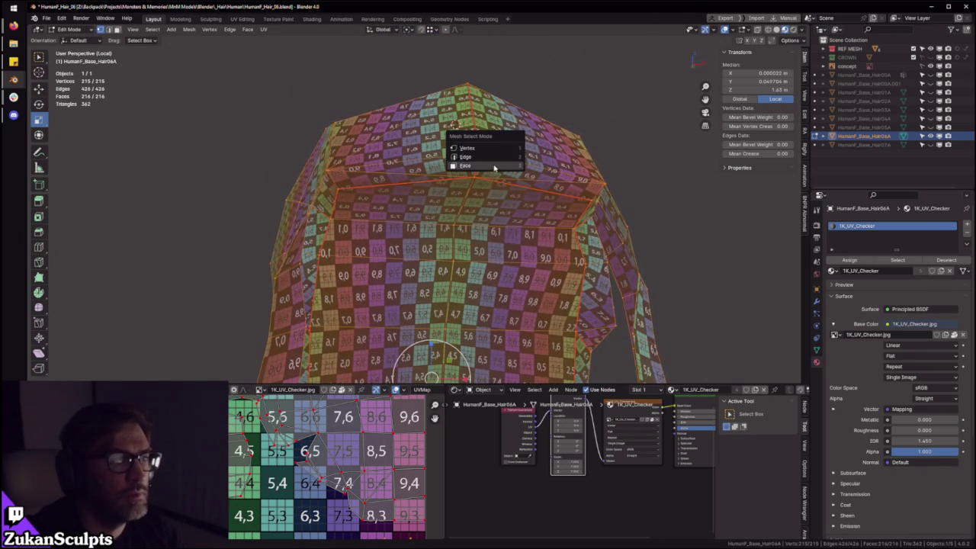
pyautogui.click(477, 164)
pyautogui.click(453, 124)
pyautogui.hotkey('ctrl', 'l')
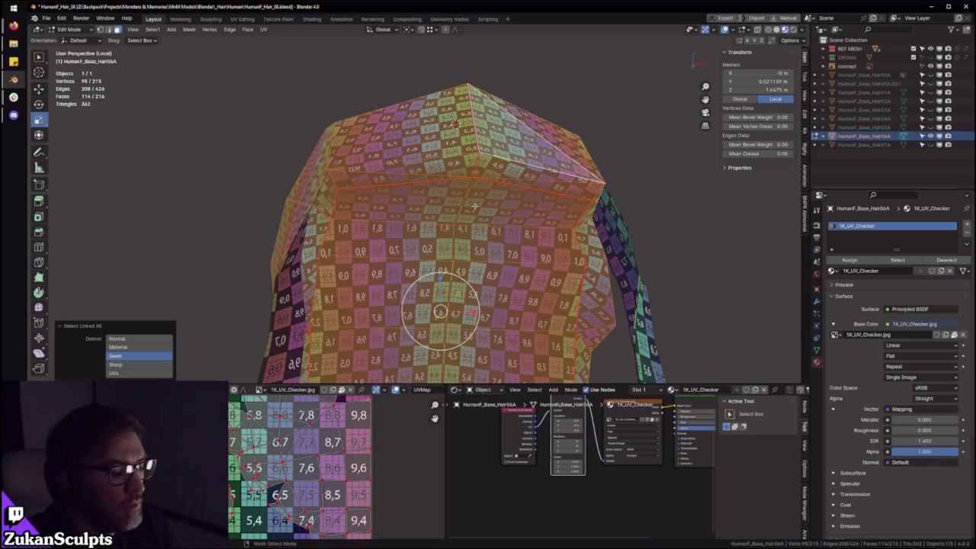
# - Deselect all, exit Local View, and orbit around Hair06A on the mannequin head
pyautogui.hotkey('alt', 'a')
pyautogui.press('KP_Divide')
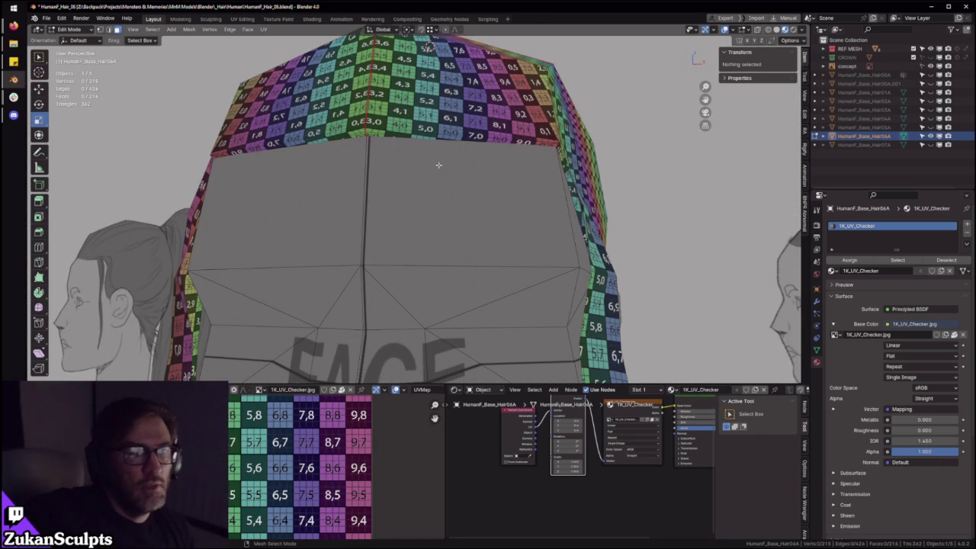
pyautogui.moveTo(521, 192)
pyautogui.mouseDown(button='middle')
pyautogui.moveTo(524, 204)
pyautogui.moveTo(324, 163)
pyautogui.mouseUp(button='middle')
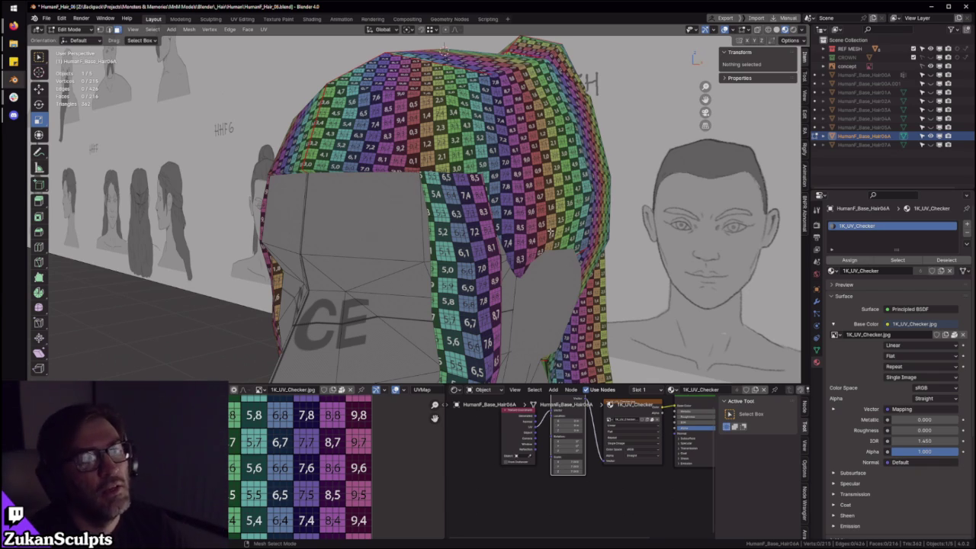
pyautogui.keyDown('ctrl'); pyautogui.moveTo(539, 194); pyautogui.dragTo(535, 189, button='middle'); pyautogui.keyUp('ctrl')
pyautogui.scroll(2, 459, 188)
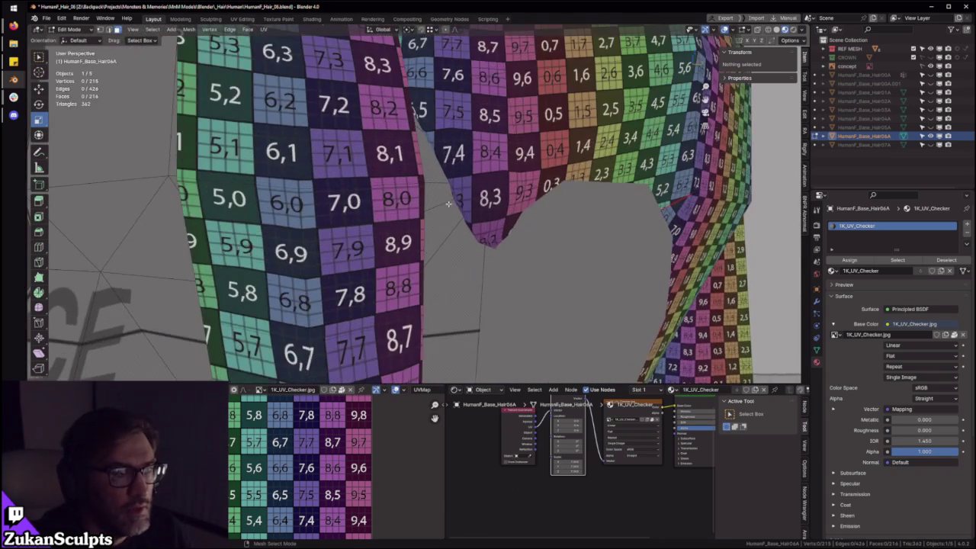
pyautogui.scroll(-5, 455, 196)
pyautogui.moveTo(454, 197)
pyautogui.mouseDown(button='middle')
pyautogui.moveTo(496, 161)
pyautogui.moveTo(566, 188)
pyautogui.moveTo(475, 178)
pyautogui.moveTo(457, 202)
pyautogui.moveTo(464, 249)
pyautogui.moveTo(464, 233)
pyautogui.moveTo(446, 220)
pyautogui.moveTo(470, 217)
pyautogui.moveTo(470, 233)
pyautogui.moveTo(501, 218)
pyautogui.moveTo(466, 216)
pyautogui.mouseUp(button='middle')
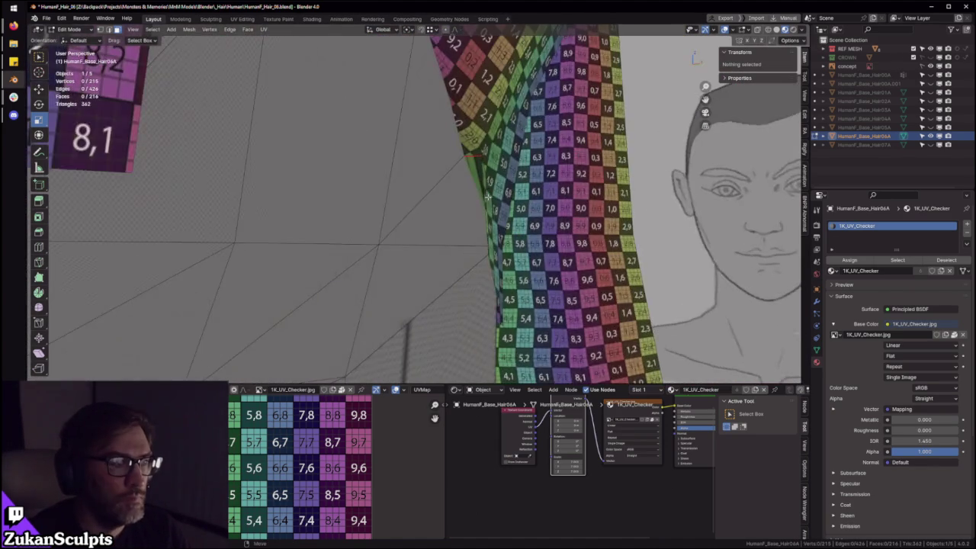
pyautogui.moveTo(482, 164)
pyautogui.mouseDown(button='middle')
pyautogui.moveTo(468, 176)
pyautogui.moveTo(481, 183)
pyautogui.mouseUp(button='middle')
pyautogui.scroll(-3, 480, 183)
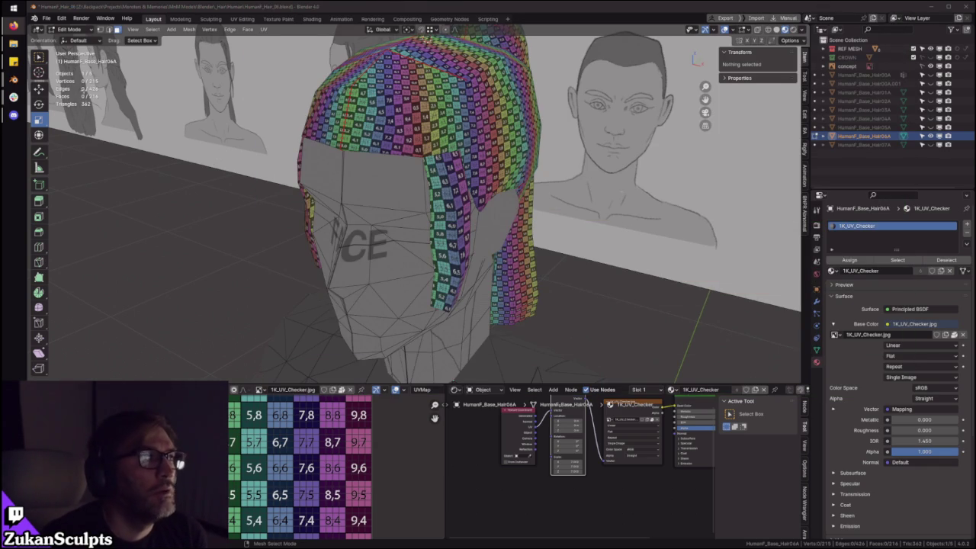
# - Orbit around the checkered Hair06A hair, then switch it to Object Mode
pyautogui.moveTo(84, 54); pyautogui.dragTo(76, 46, button='middle')
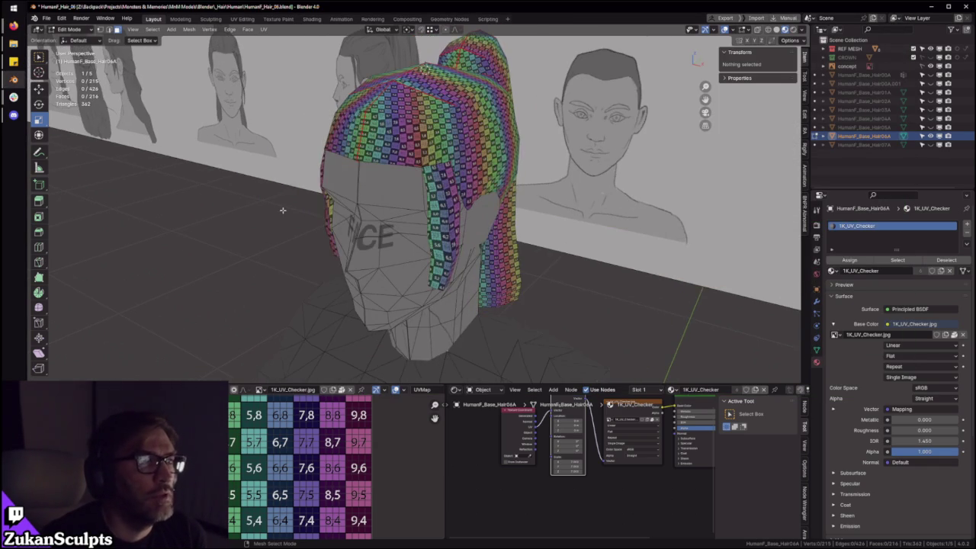
pyautogui.click(45, 18)
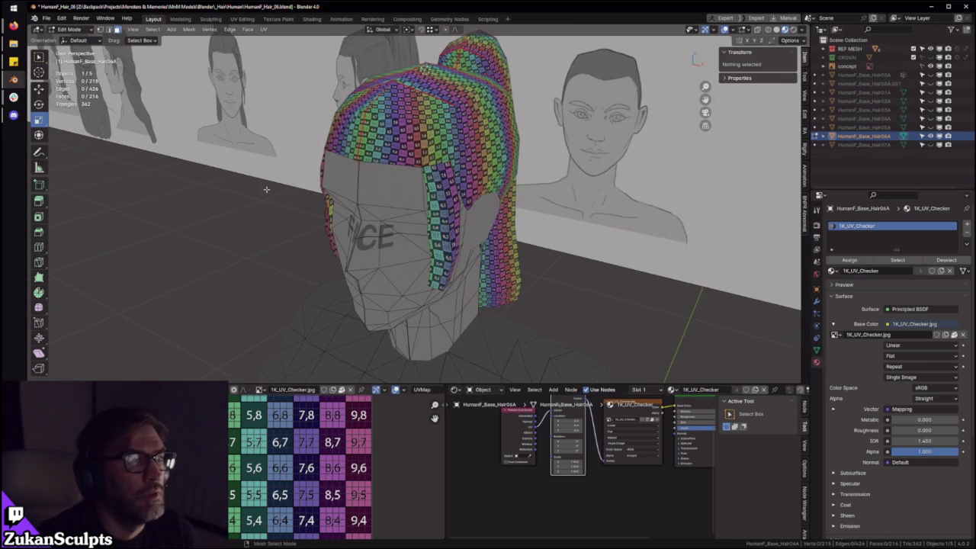
pyautogui.moveTo(414, 111); pyautogui.dragTo(442, 185, button='middle')
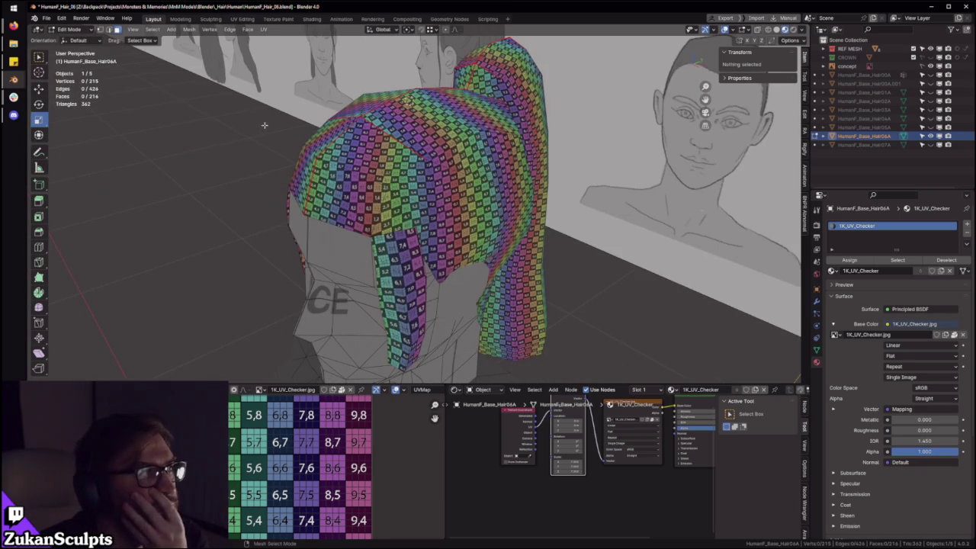
pyautogui.scroll(-3, 176, 93)
pyautogui.click(53, 29)
pyautogui.click(68, 38)
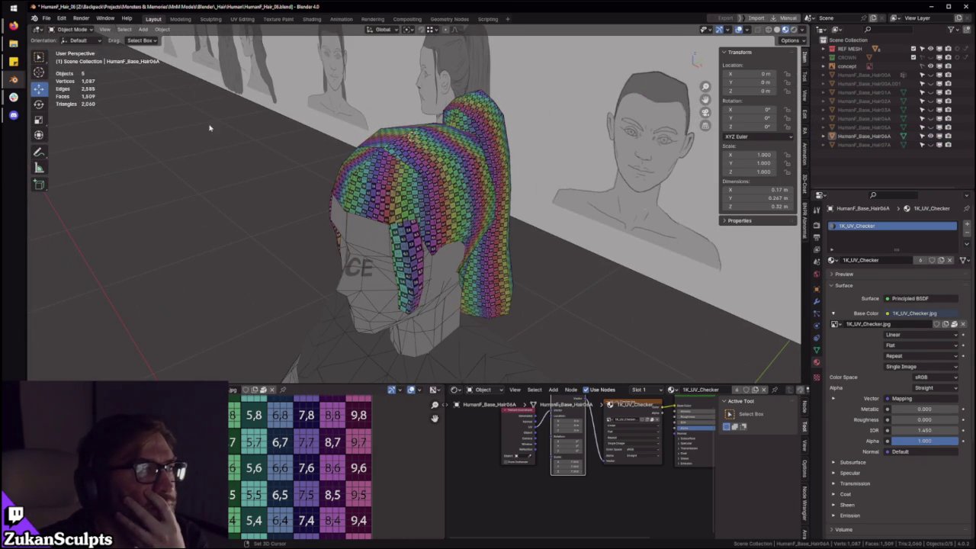
# - Save the hair file, then open HELMS.blend from the recent files list
pyautogui.click(47, 20)
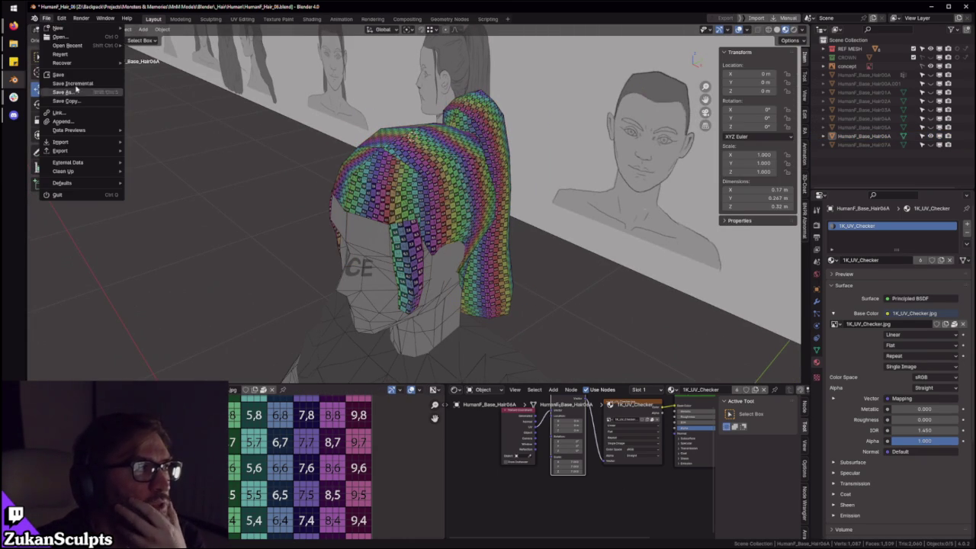
pyautogui.hotkey('ctrl', 's')
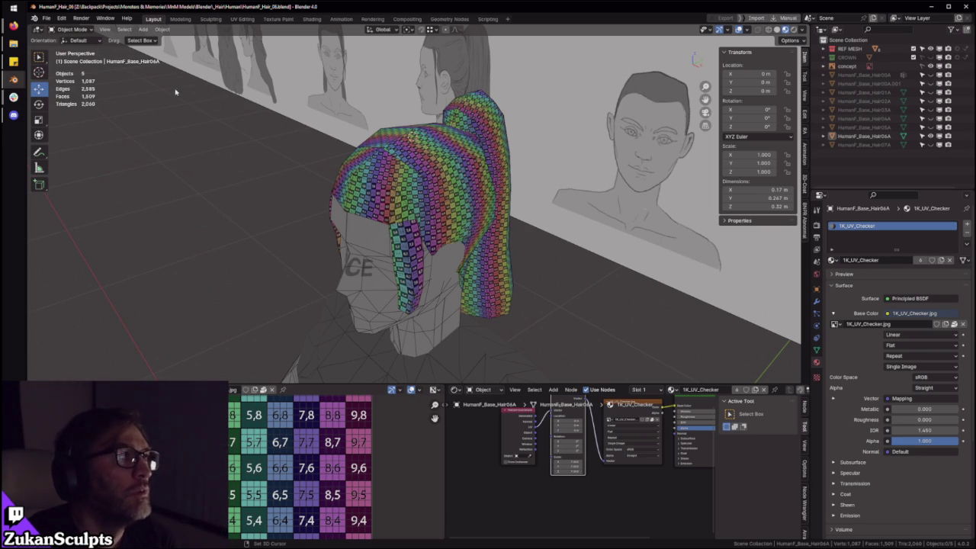
pyautogui.moveTo(13, 79)
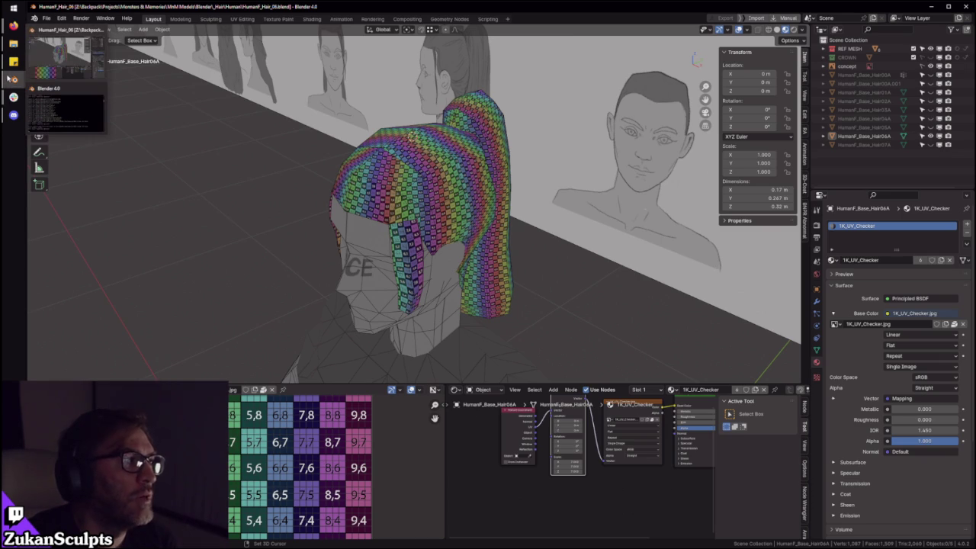
pyautogui.click(74, 30)
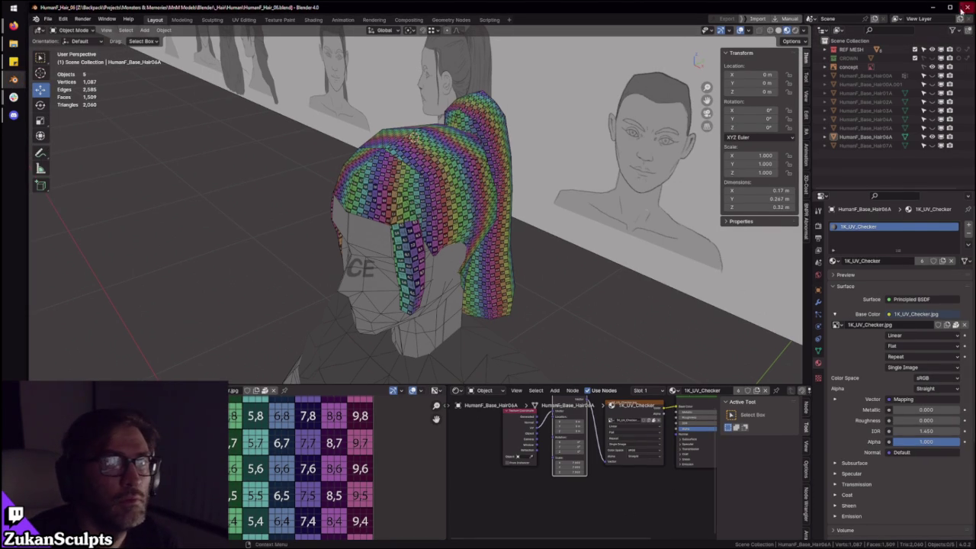
pyautogui.click(950, 8)
pyautogui.click(45, 15)
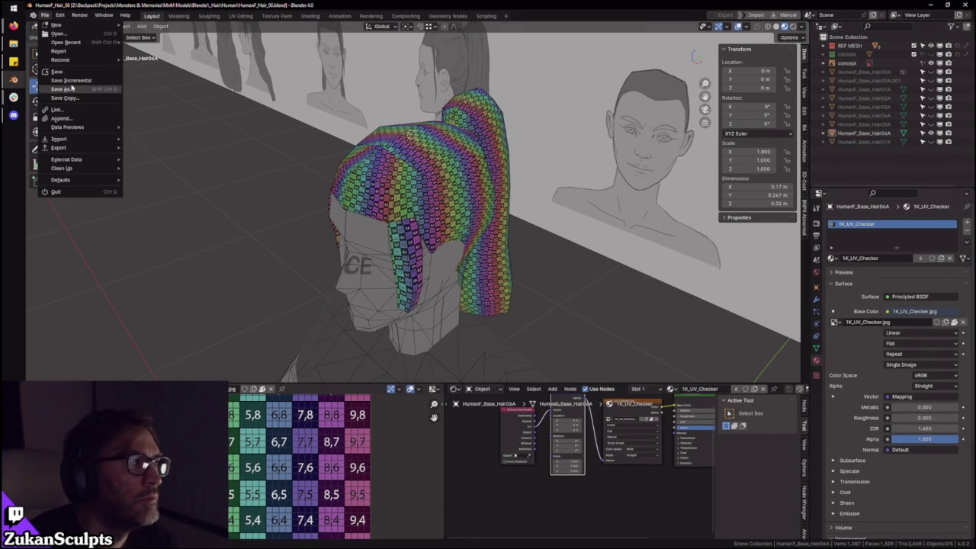
pyautogui.moveTo(66, 42)
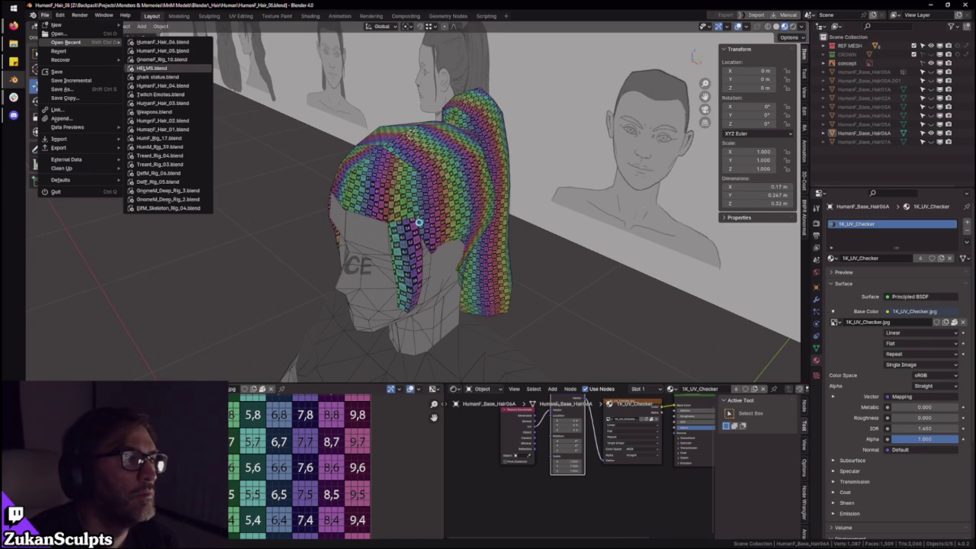
pyautogui.click(157, 68)
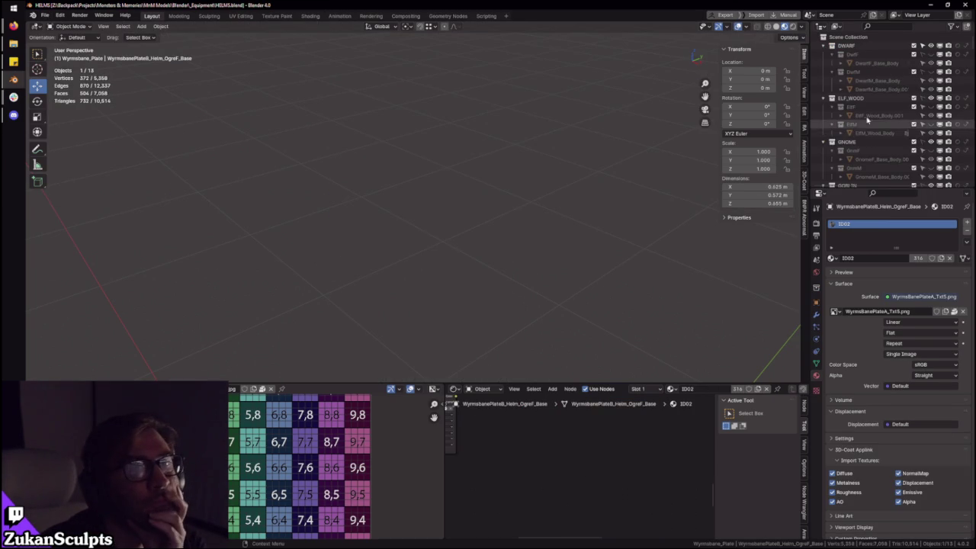
pyautogui.click(851, 98)
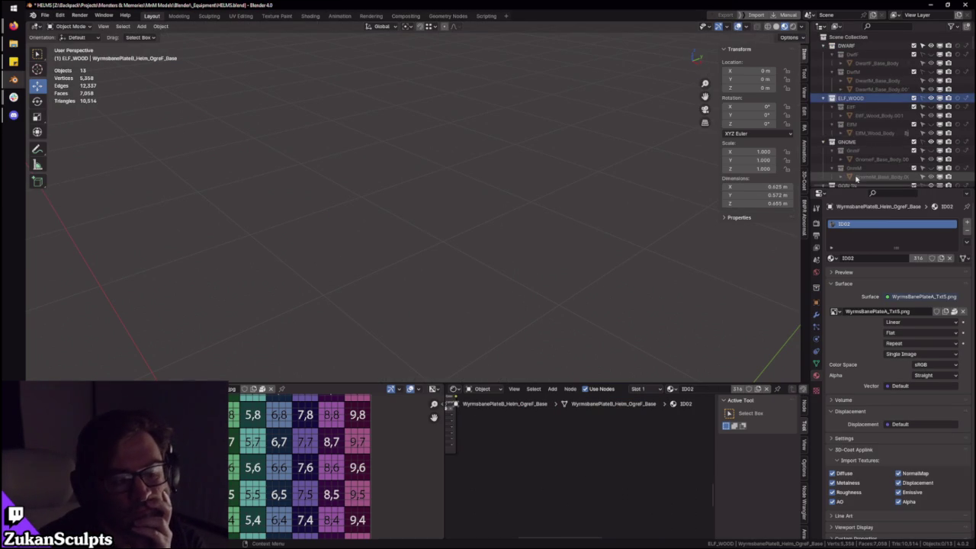
# - Collapse and enlarge the Outliner, then make the ClassPlateFTR collection visible
pyautogui.hotkey('shift', 'a')
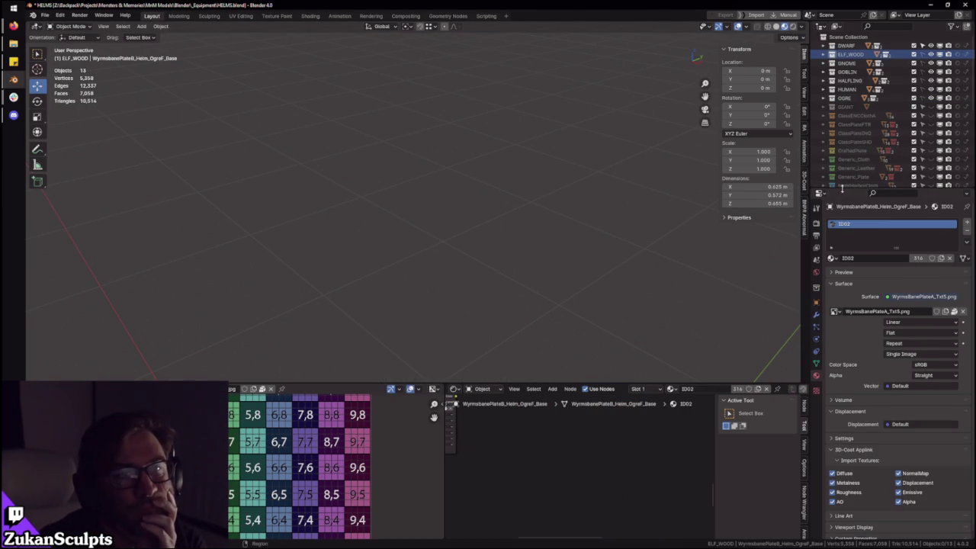
pyautogui.moveTo(842, 188); pyautogui.dragTo(842, 320)
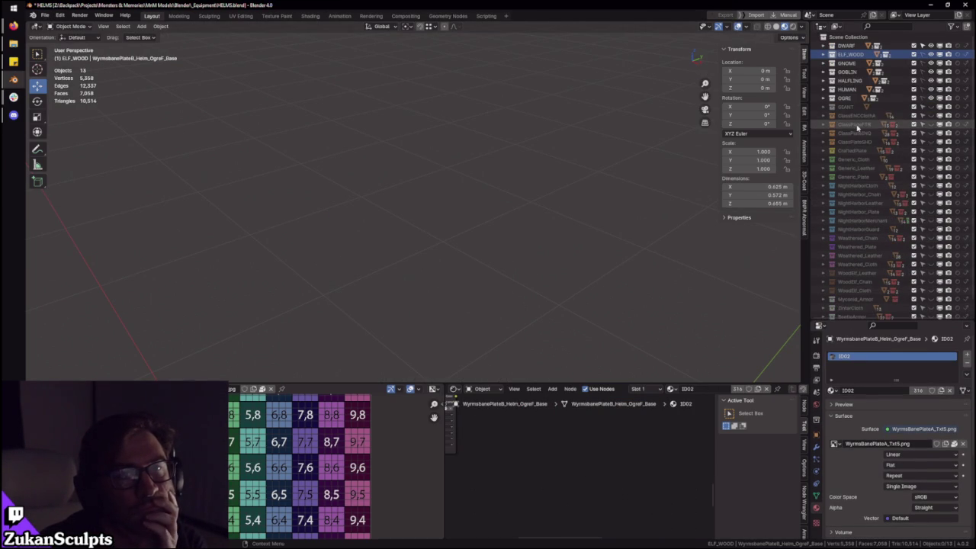
pyautogui.click(857, 125)
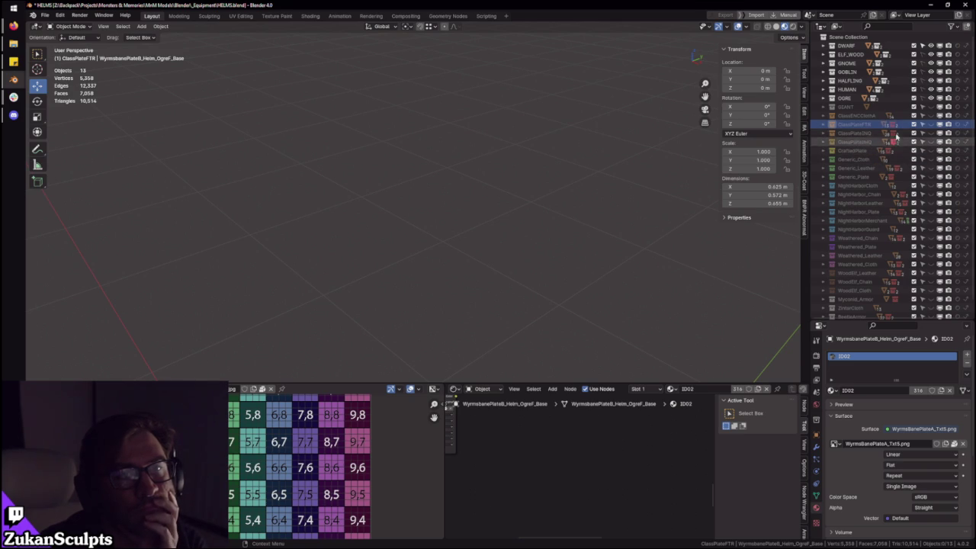
pyautogui.click(931, 124)
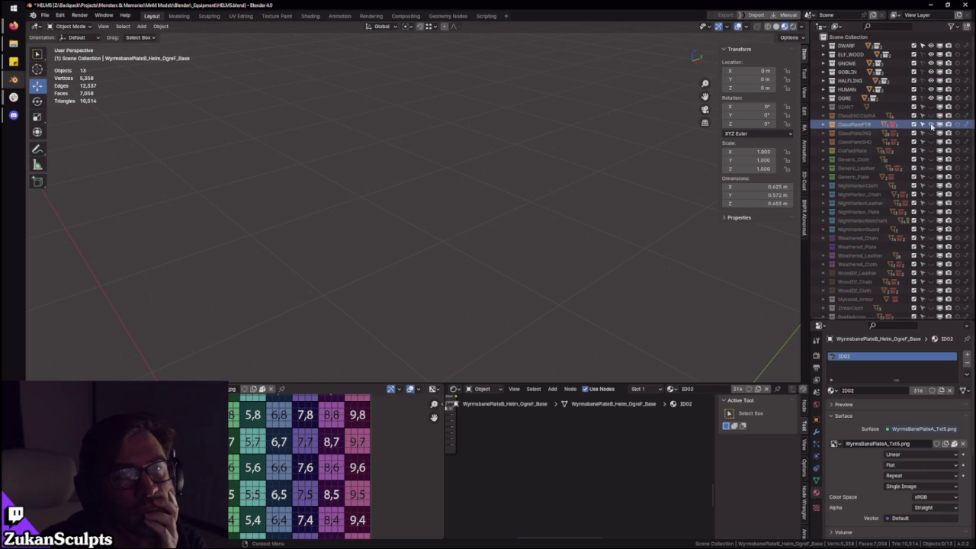
pyautogui.moveTo(762, 183)
pyautogui.mouseDown(button='middle')
pyautogui.moveTo(547, 208)
pyautogui.moveTo(397, 262)
pyautogui.moveTo(490, 320)
pyautogui.moveTo(580, 298)
pyautogui.mouseUp(button='middle')
pyautogui.scroll(-2, 892, 244)
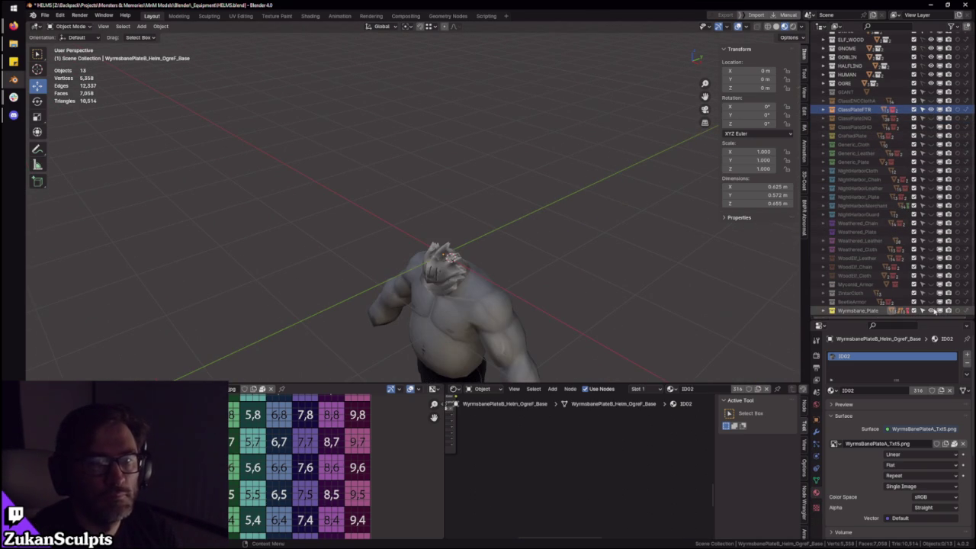
# - Hide Wyrmsbane_Plate and OGRE, show HumM, and frame the horned helm on its head
pyautogui.click(931, 311)
pyautogui.scroll(2, 934, 158)
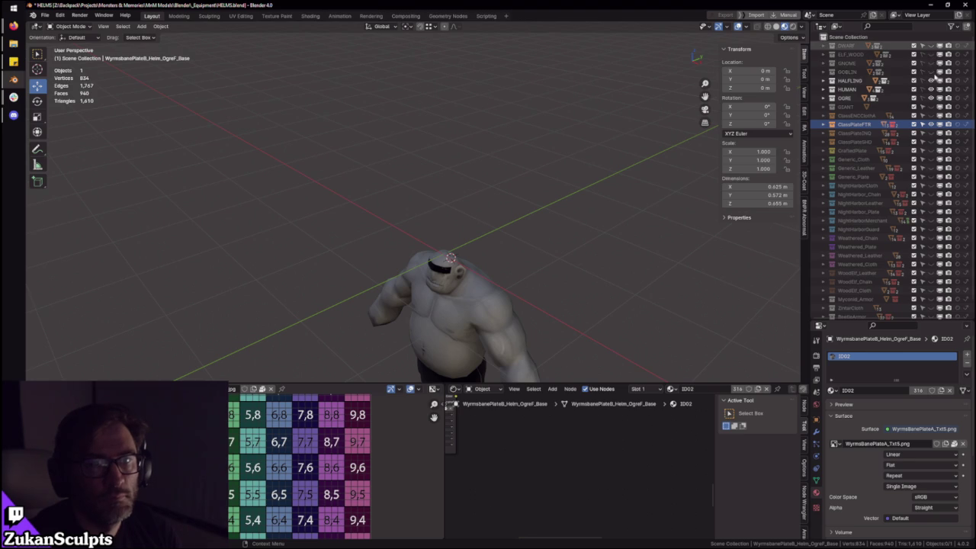
pyautogui.click(931, 98)
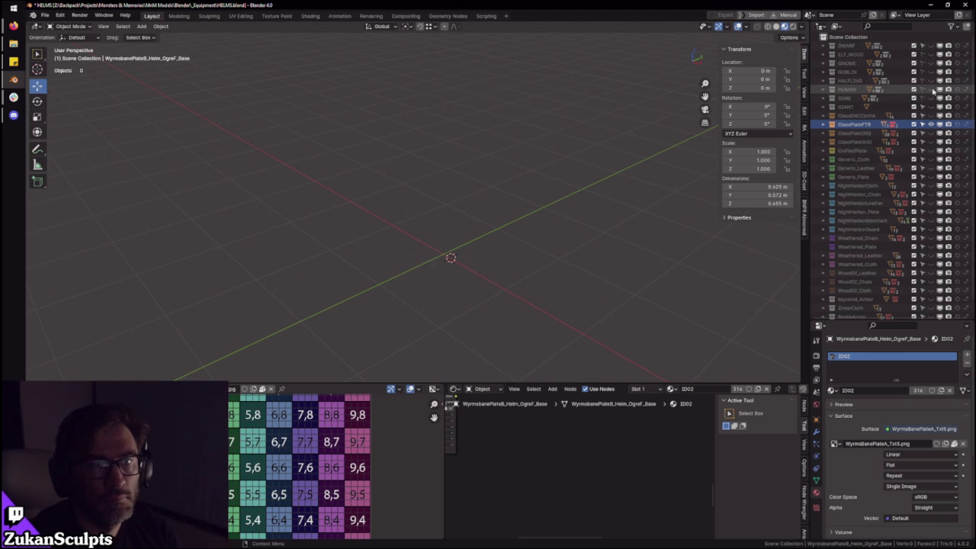
pyautogui.click(824, 89)
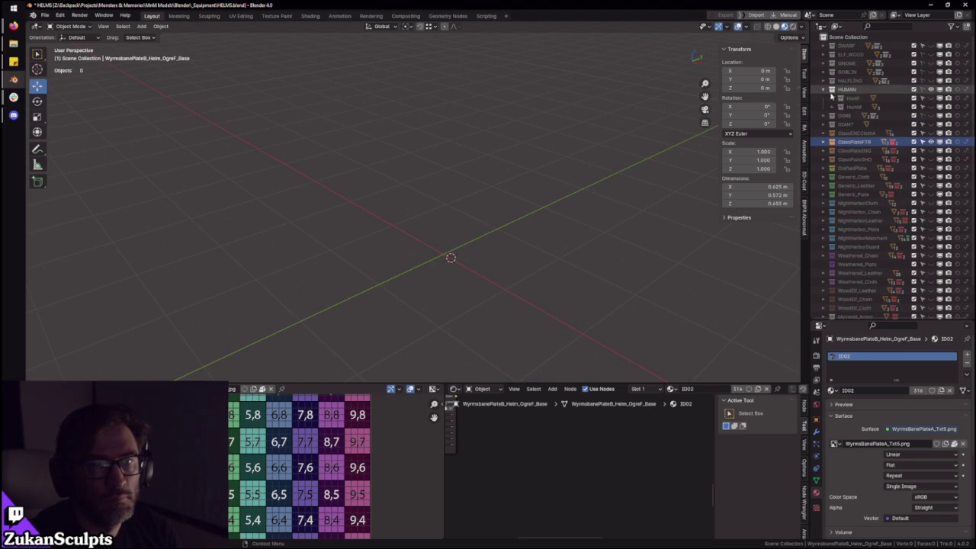
pyautogui.click(931, 107)
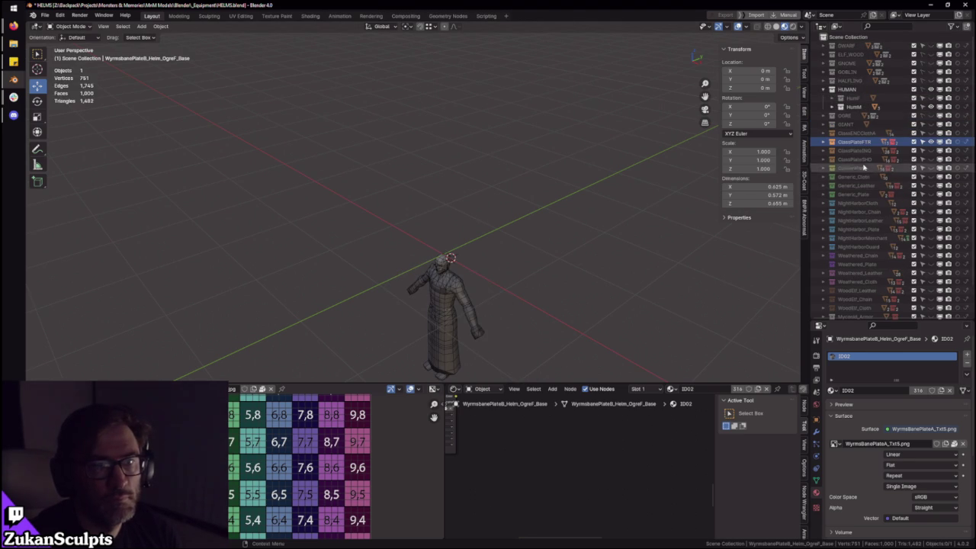
pyautogui.click(824, 141)
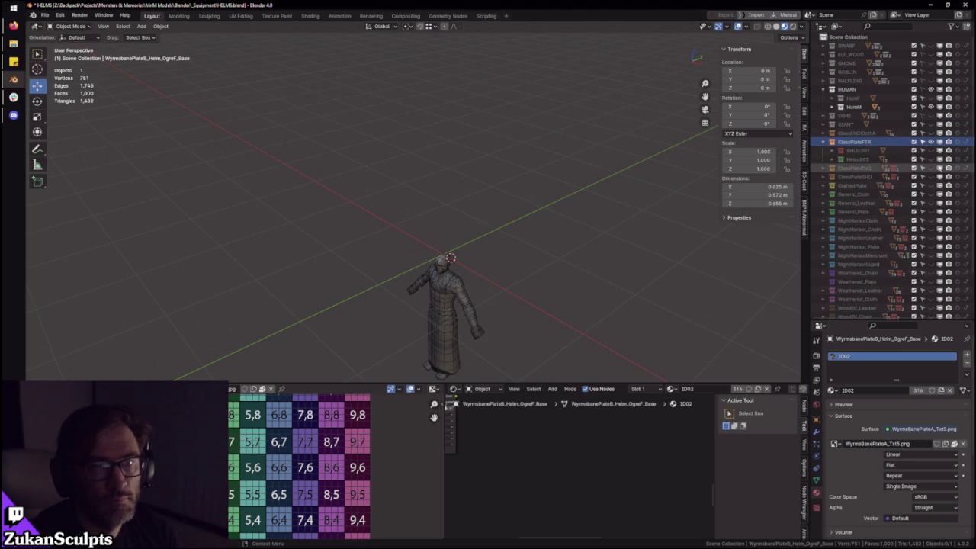
pyautogui.click(473, 255)
pyautogui.press('KP_Decimal')
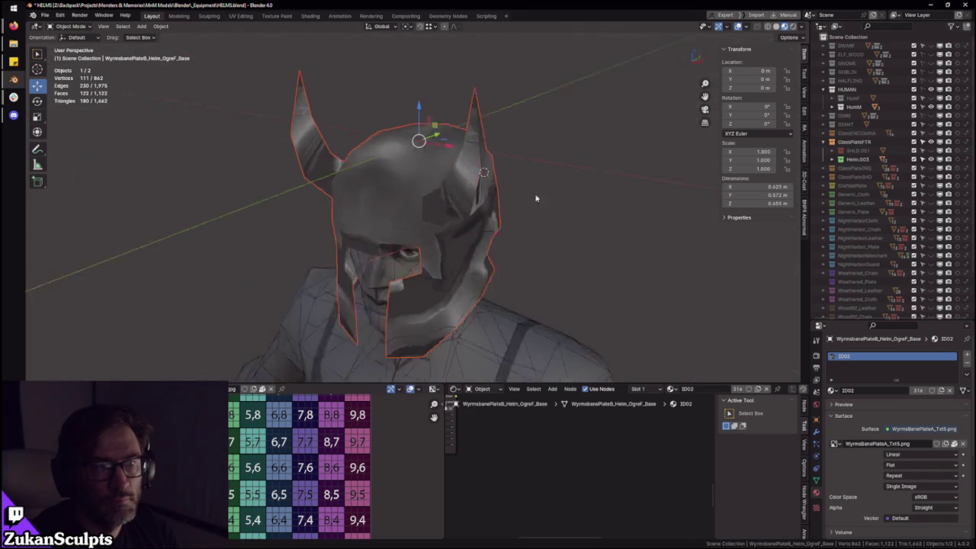
# - Select the GnomeF helm and inspect its full mesh in Edit Mode
pyautogui.click(521, 137)
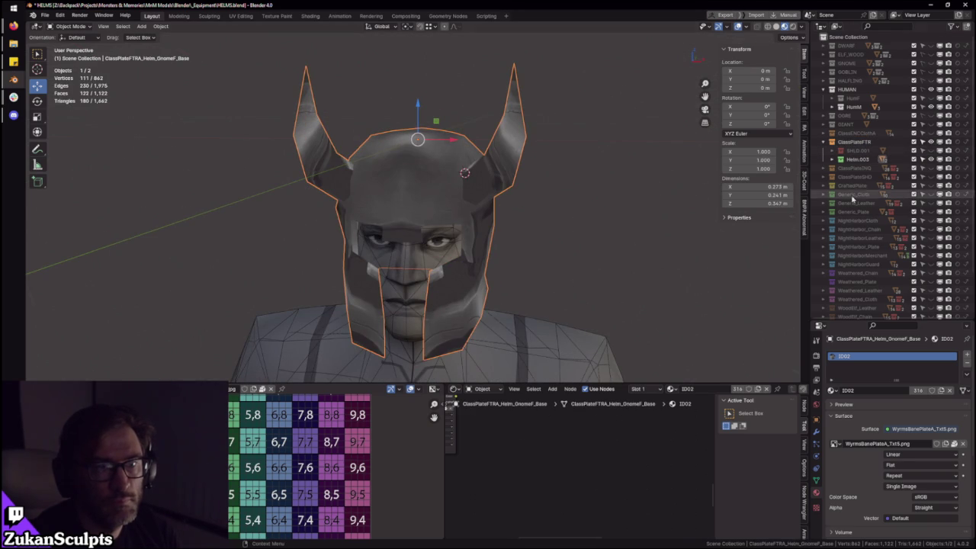
pyautogui.press('KP_Decimal')
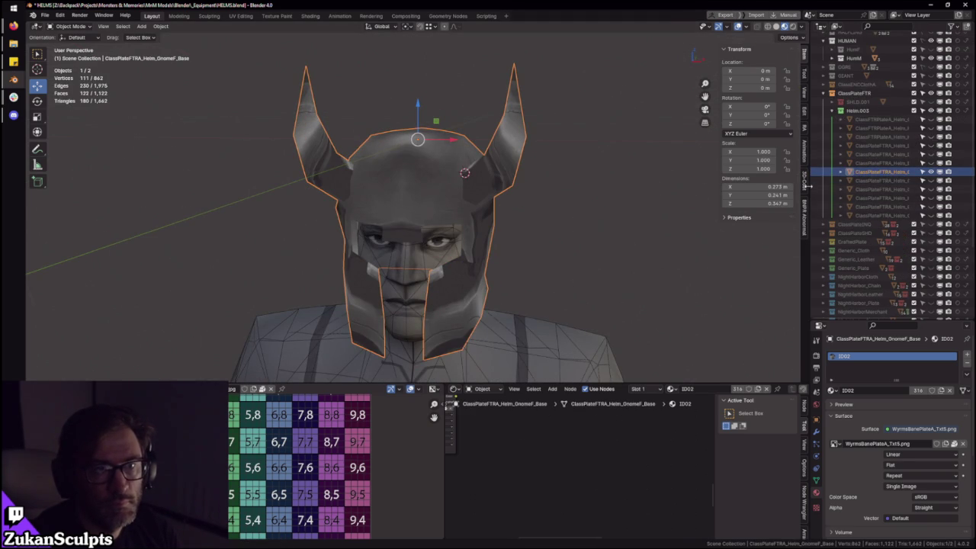
pyautogui.moveTo(808, 185); pyautogui.dragTo(752, 185)
pyautogui.press('Tab')
pyautogui.moveTo(516, 181)
pyautogui.mouseDown(button='middle')
pyautogui.moveTo(526, 215)
pyautogui.moveTo(483, 232)
pyautogui.moveTo(523, 231)
pyautogui.moveTo(399, 194)
pyautogui.moveTo(642, 194)
pyautogui.moveTo(588, 214)
pyautogui.moveTo(530, 153)
pyautogui.moveTo(531, 183)
pyautogui.moveTo(564, 190)
pyautogui.mouseUp(button='middle')
pyautogui.press('a')
pyautogui.press('Tab')
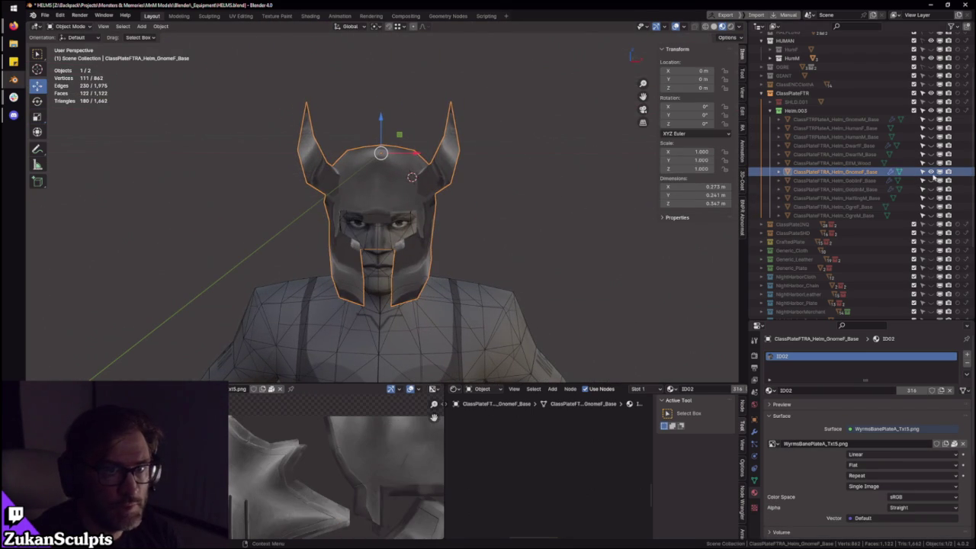
# - Hide the GnomeF helm, then show and select the HumanM helm
pyautogui.click(931, 172)
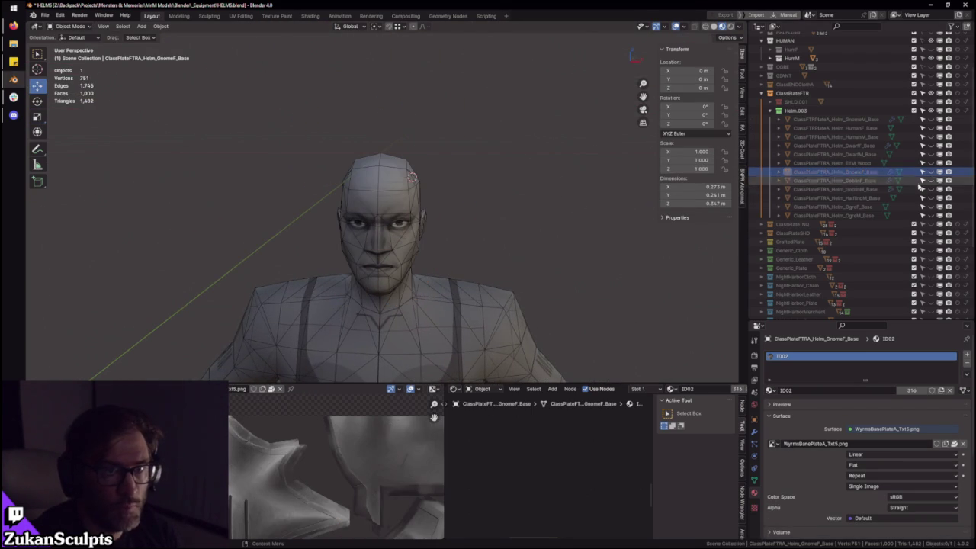
pyautogui.click(931, 137)
pyautogui.click(428, 194)
# - Inspect the HumanM helm's mesh in Edit Mode from below and the sides, then exit
pyautogui.press('Tab')
pyautogui.moveTo(428, 195)
pyautogui.mouseDown(button='middle')
pyautogui.moveTo(538, 179)
pyautogui.moveTo(499, 200)
pyautogui.moveTo(558, 211)
pyautogui.moveTo(493, 266)
pyautogui.moveTo(521, 176)
pyautogui.moveTo(510, 185)
pyautogui.mouseUp(button='middle')
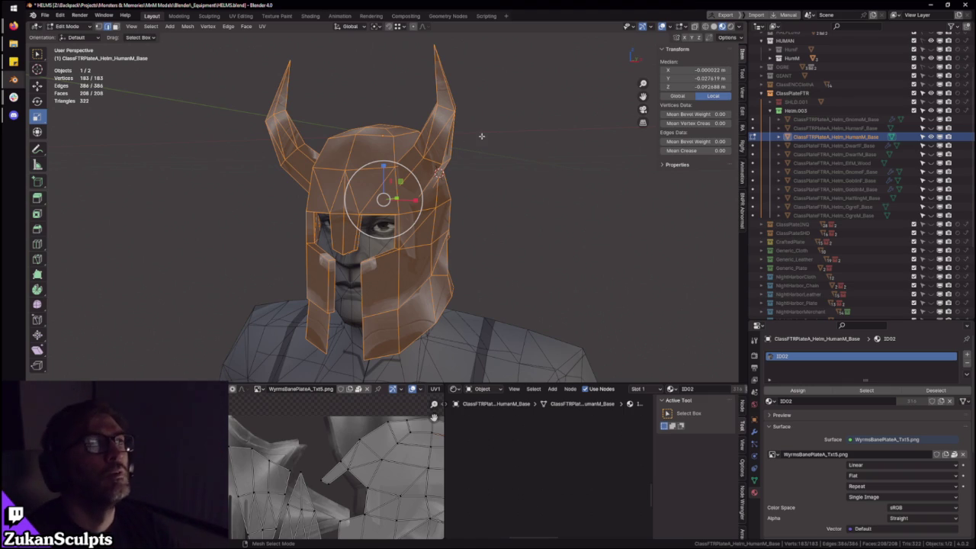
pyautogui.moveTo(496, 121); pyautogui.dragTo(457, 137, button='middle')
pyautogui.press('Tab')
pyautogui.moveTo(510, 160); pyautogui.dragTo(647, 238, button='middle')
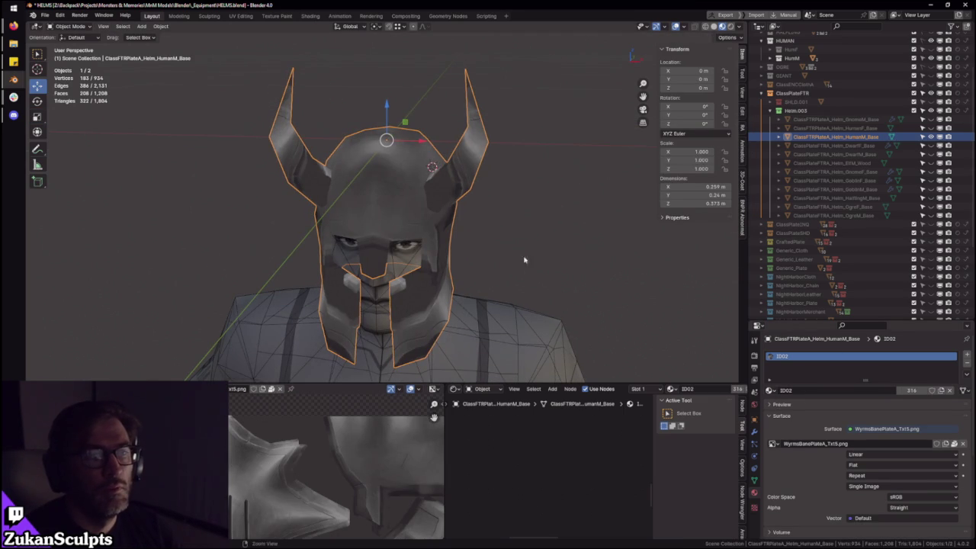
pyautogui.moveTo(526, 272); pyautogui.dragTo(679, 318, button='middle')
# - In the full-screen Shader Editor, connect the Plate001_A_Txt5.png texture to the helm material
pyautogui.hotkey('ctrl', 'space')
pyautogui.press('Home')
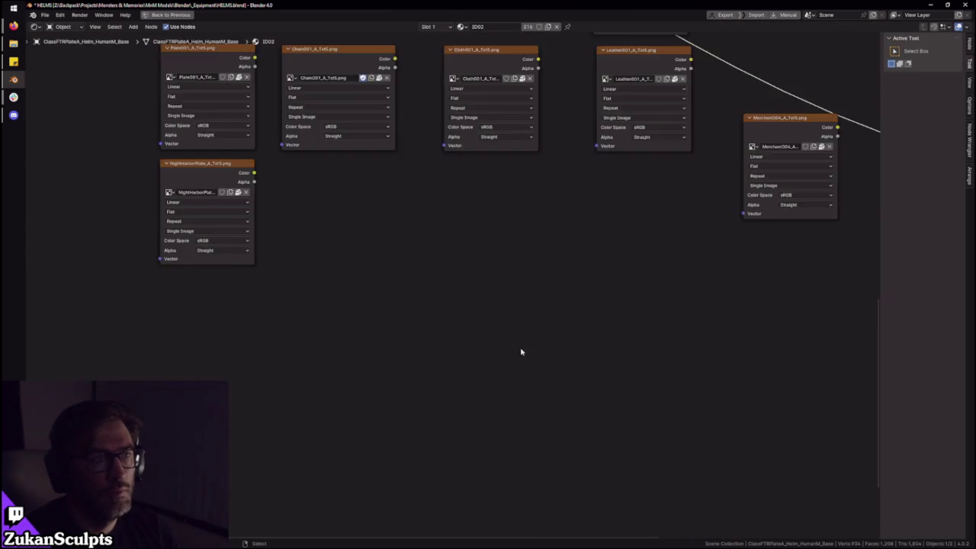
pyautogui.moveTo(434, 144); pyautogui.dragTo(452, 271, button='middle')
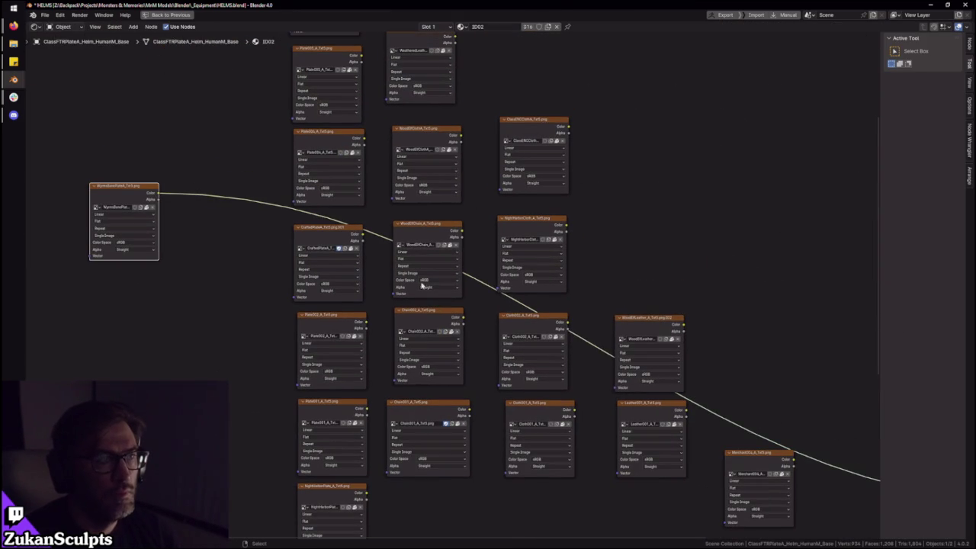
pyautogui.moveTo(275, 228); pyautogui.dragTo(362, 352, button='middle')
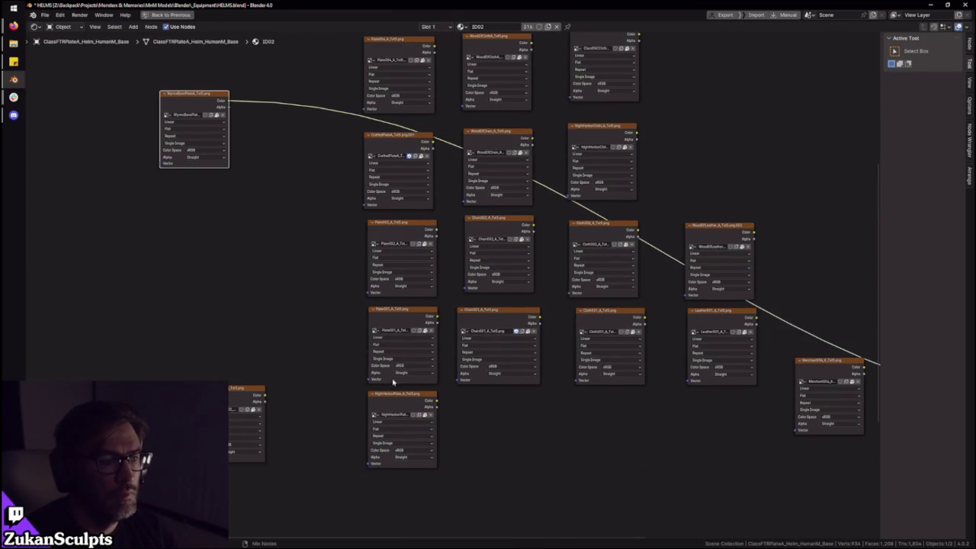
pyautogui.click(398, 318)
pyautogui.hotkey('ctrl', 'space')
pyautogui.scroll(1, 485, 196)
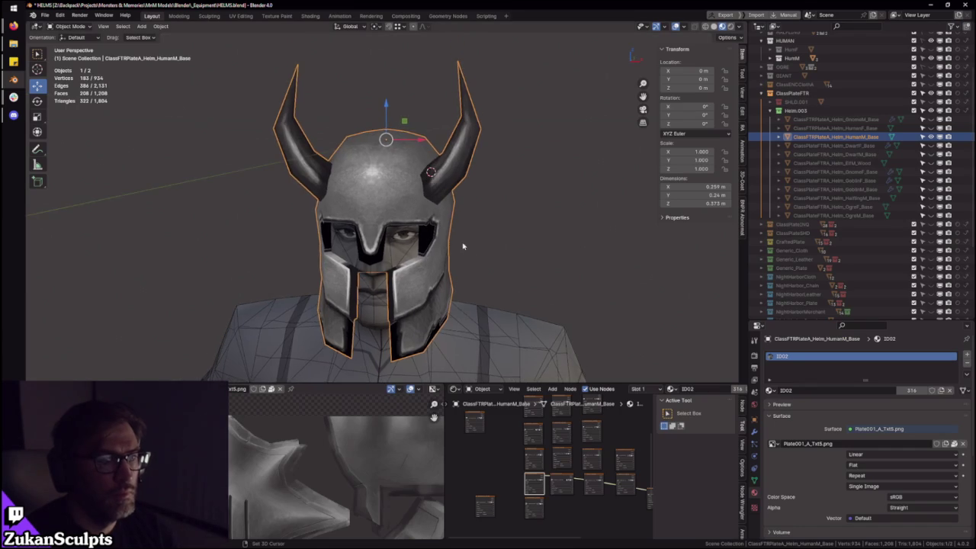
# - Bring up the FBX export dialog for the textured helmet
pyautogui.scroll(3, 485, 196)
pyautogui.moveTo(485, 196)
pyautogui.mouseDown(button='middle')
pyautogui.moveTo(572, 191)
pyautogui.moveTo(493, 195)
pyautogui.mouseUp(button='middle')
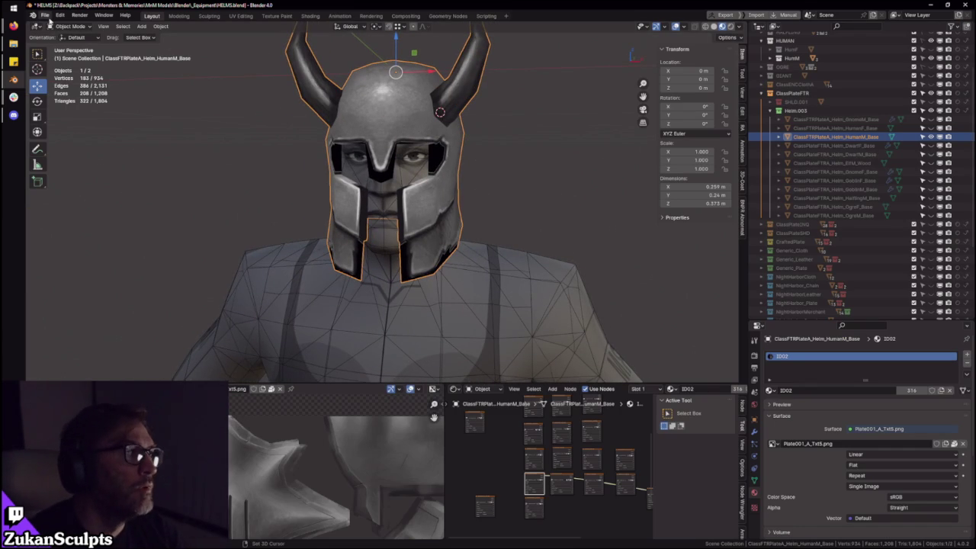
pyautogui.click(46, 16)
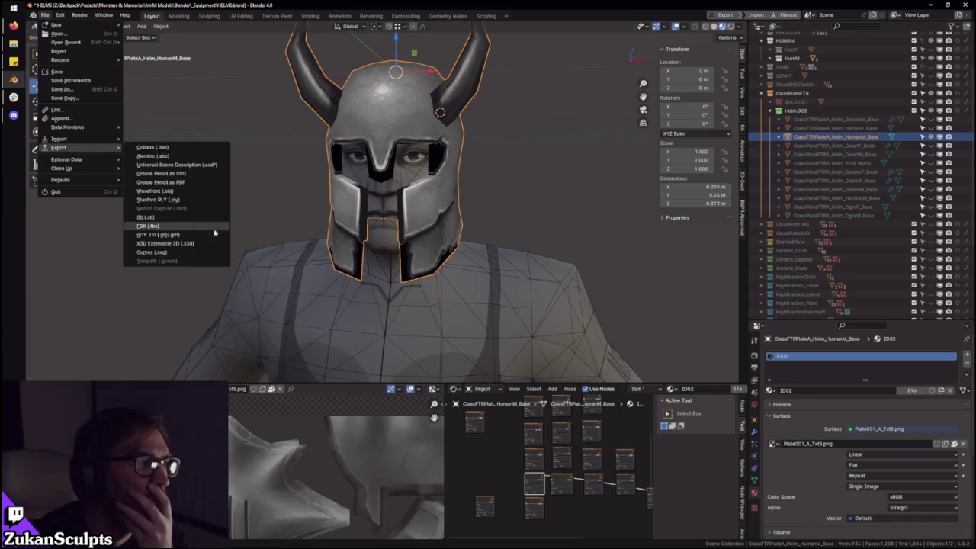
pyautogui.click(186, 227)
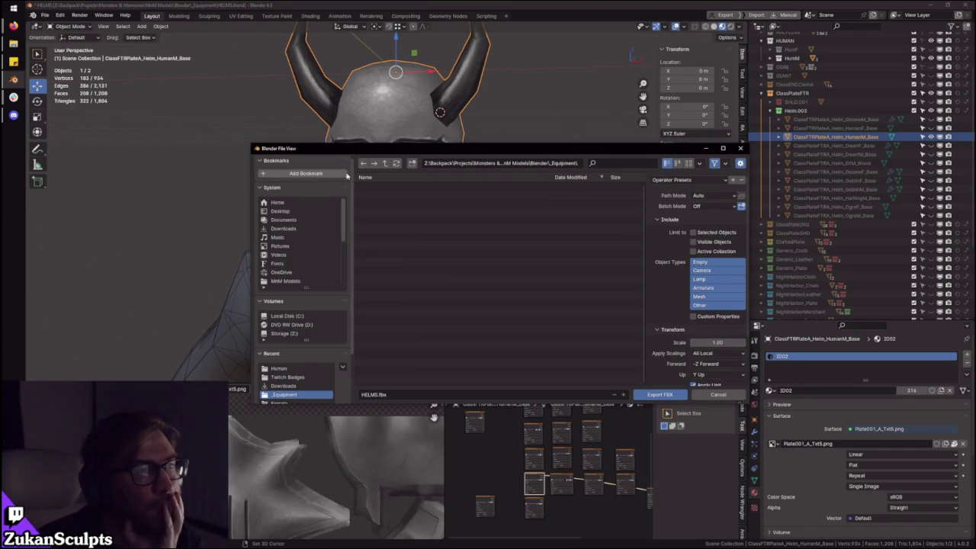
pyautogui.moveTo(384, 149); pyautogui.dragTo(353, 103)
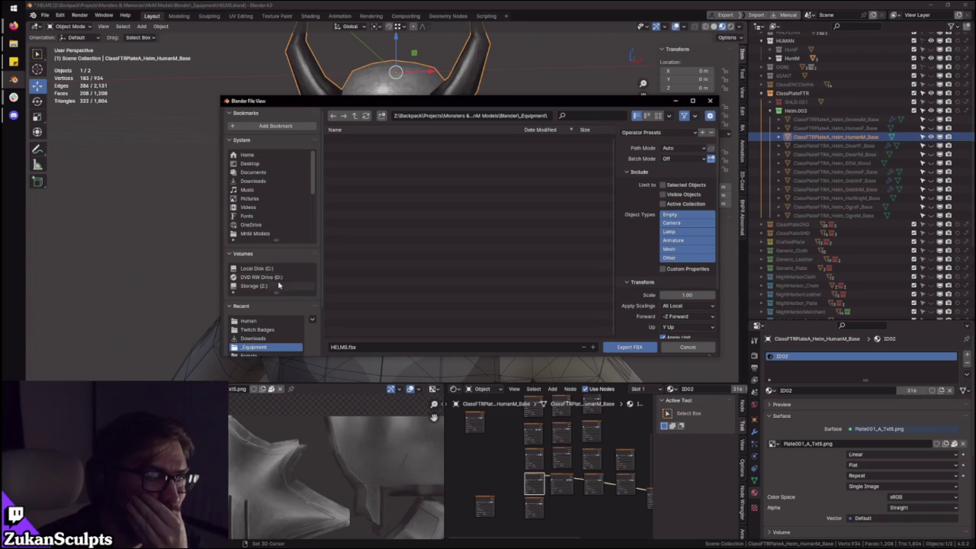
# - Export to Downloads as ClassFTRPlateA_Helm_HumanM_Base.fbx using a saved operator preset
pyautogui.click(262, 181)
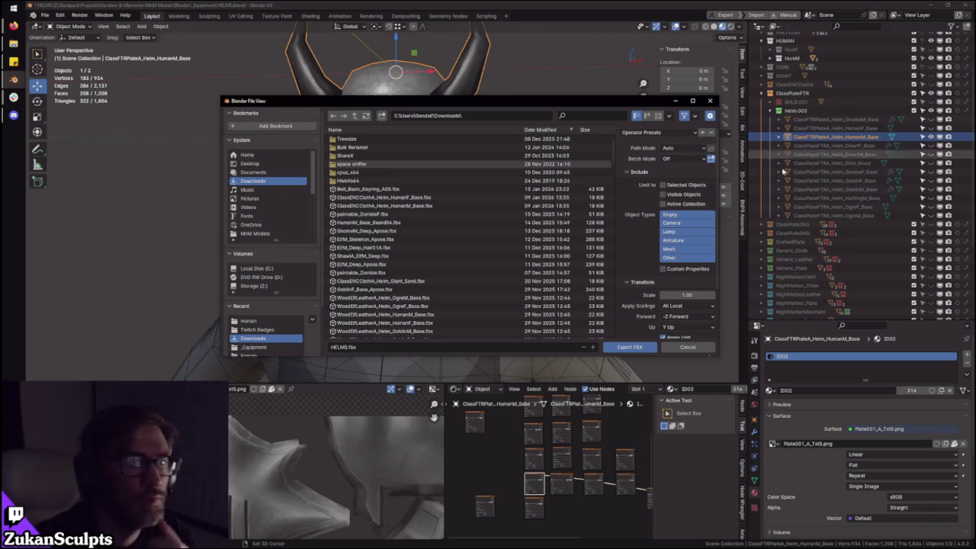
pyautogui.doubleClick(860, 136)
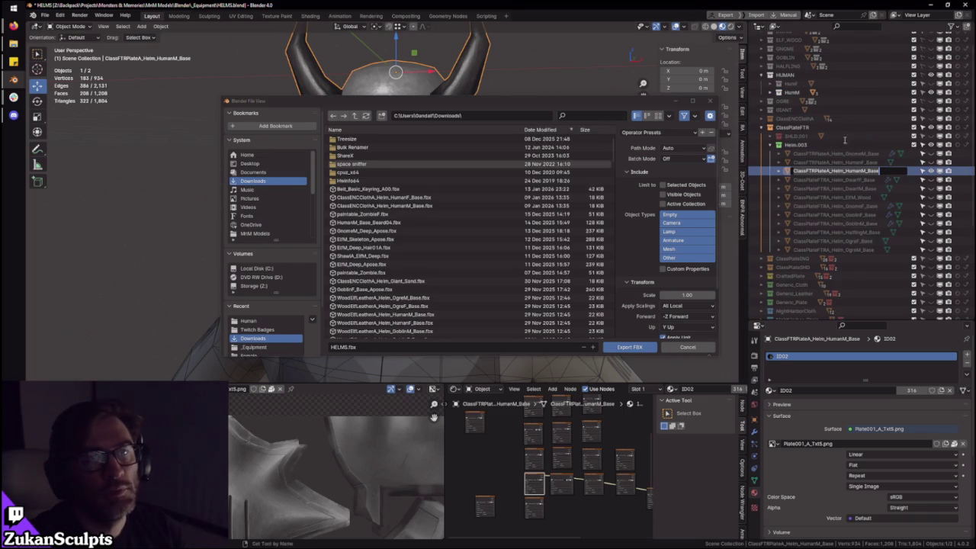
pyautogui.click(448, 346)
pyautogui.click(663, 133)
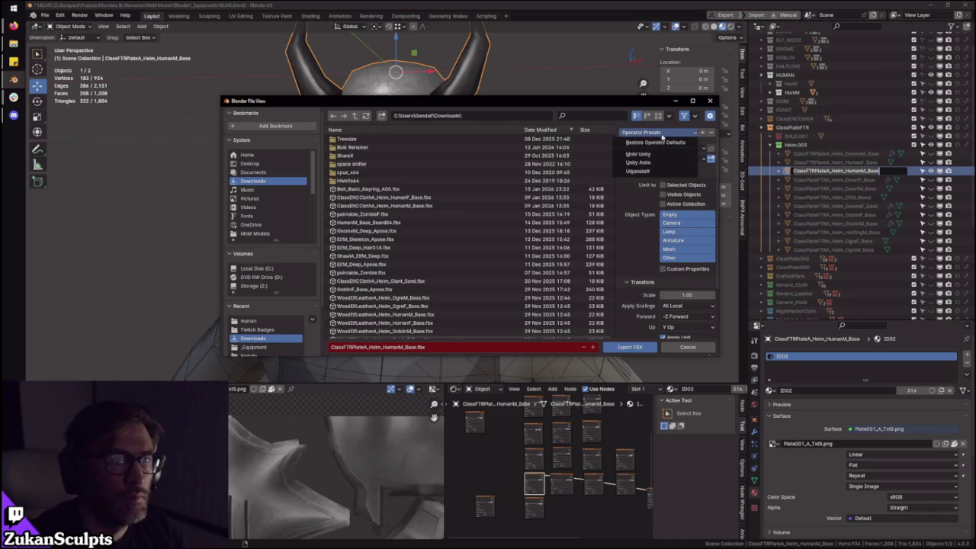
pyautogui.click(655, 172)
pyautogui.click(631, 349)
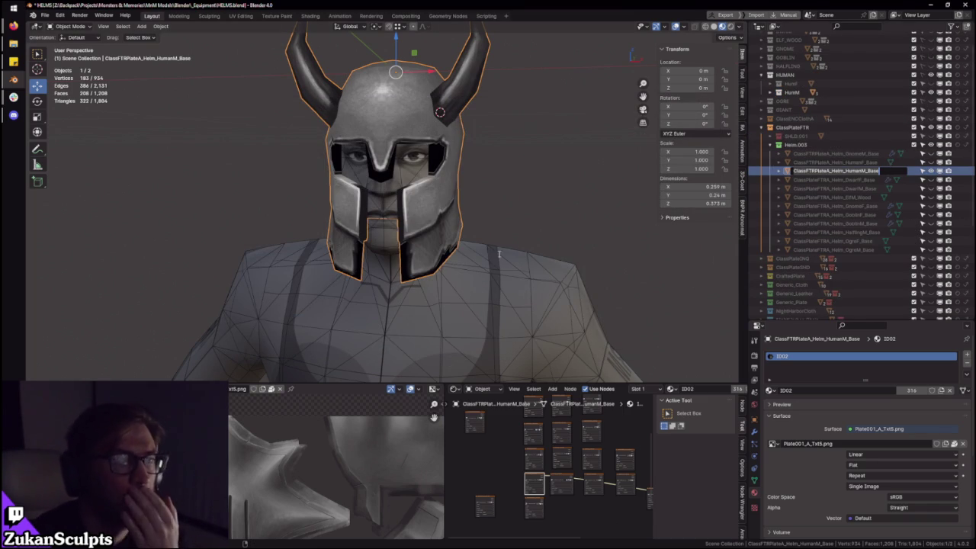
pyautogui.press('Escape')
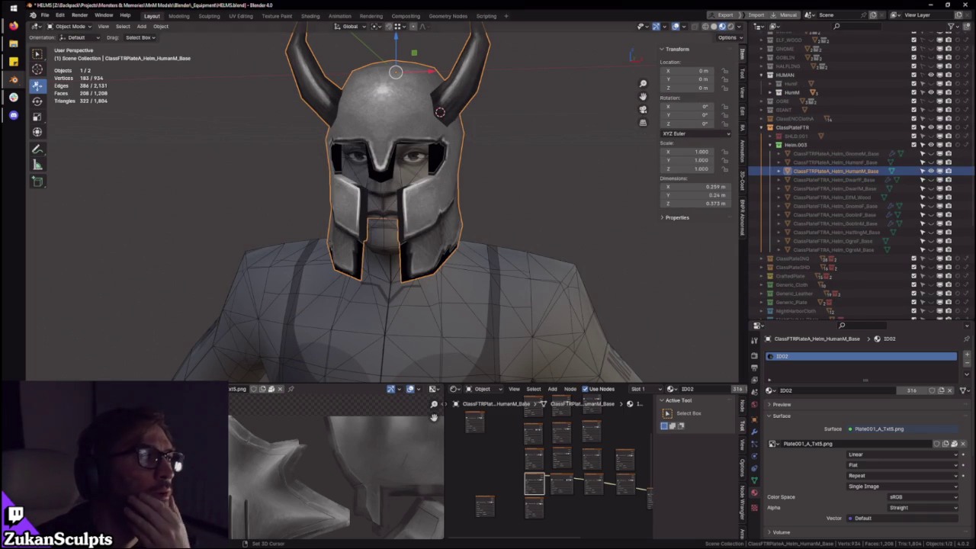
pyautogui.click(51, 67)
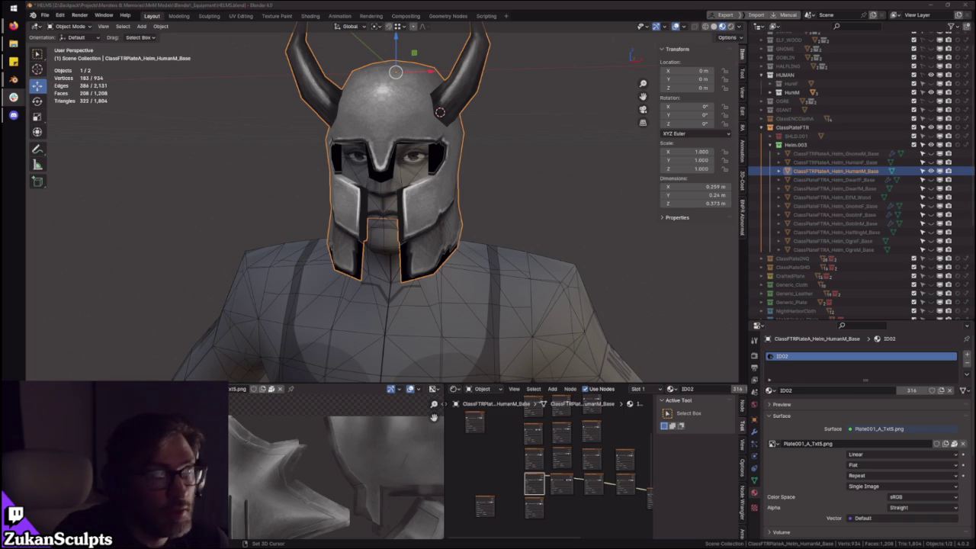
pyautogui.click(565, 166)
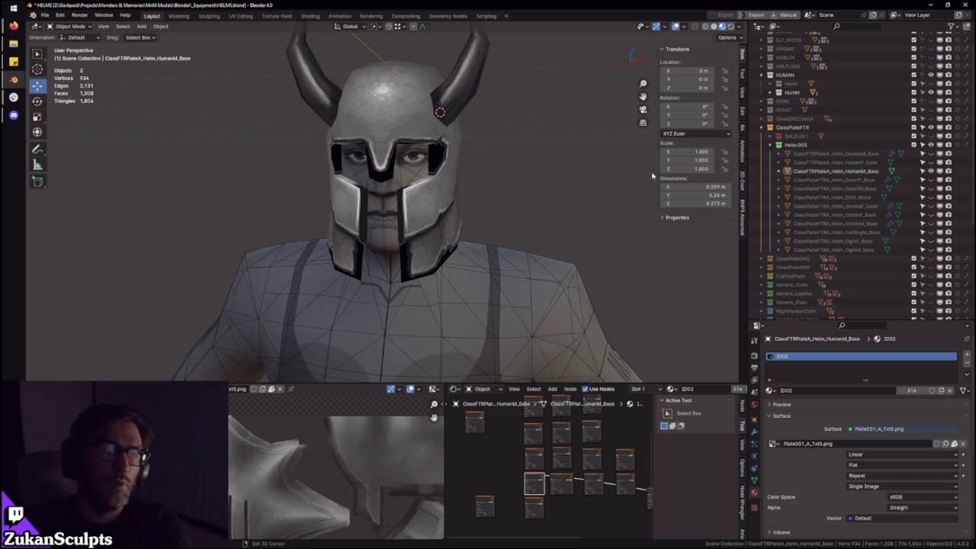
pyautogui.moveTo(564, 122)
pyautogui.mouseDown(button='middle')
pyautogui.moveTo(442, 175)
pyautogui.moveTo(458, 162)
pyautogui.moveTo(487, 220)
pyautogui.moveTo(403, 207)
pyautogui.moveTo(437, 188)
pyautogui.mouseUp(button='middle')
pyautogui.click(438, 177)
pyautogui.scroll(-2, 396, 191)
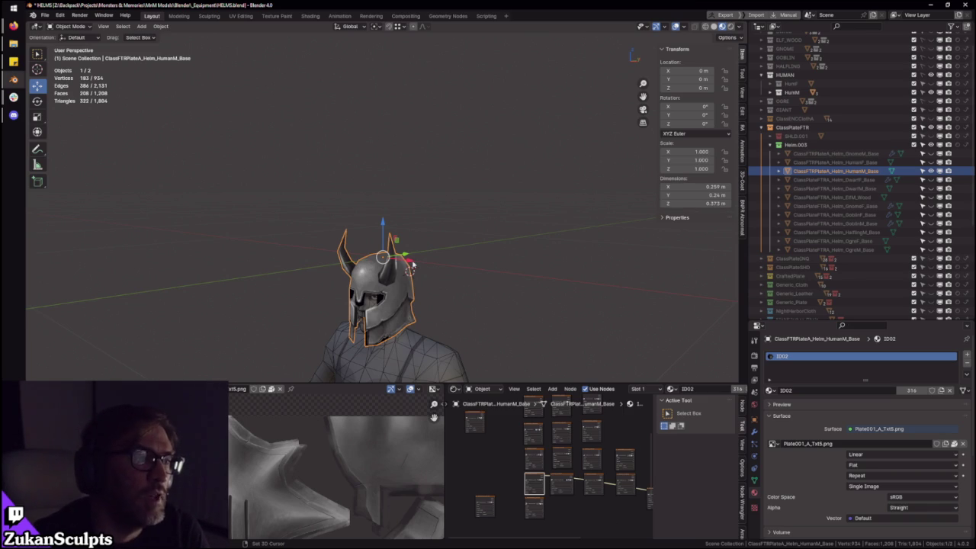
pyautogui.moveTo(497, 277)
pyautogui.mouseDown(button='middle')
pyautogui.moveTo(448, 305)
pyautogui.moveTo(544, 290)
pyautogui.mouseUp(button='middle')
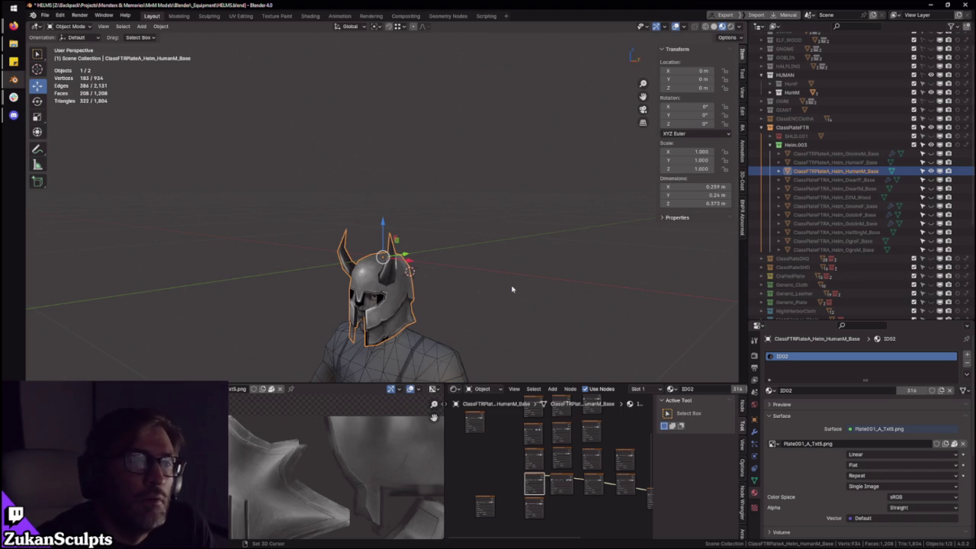
pyautogui.moveTo(435, 187)
pyautogui.mouseDown(button='middle')
pyautogui.moveTo(406, 260)
pyautogui.moveTo(544, 278)
pyautogui.moveTo(611, 305)
pyautogui.mouseUp(button='middle')
pyautogui.scroll(5, 407, 260)
pyautogui.scroll(3, 407, 261)
# - Toggle Edit Mode on the helmet and inspect its mesh and cheek plates
pyautogui.press('Tab')
pyautogui.press('Tab')
pyautogui.click(754, 432)
pyautogui.moveTo(496, 267); pyautogui.dragTo(464, 282, button='middle')
pyautogui.press('Tab')
pyautogui.scroll(5, 457, 211)
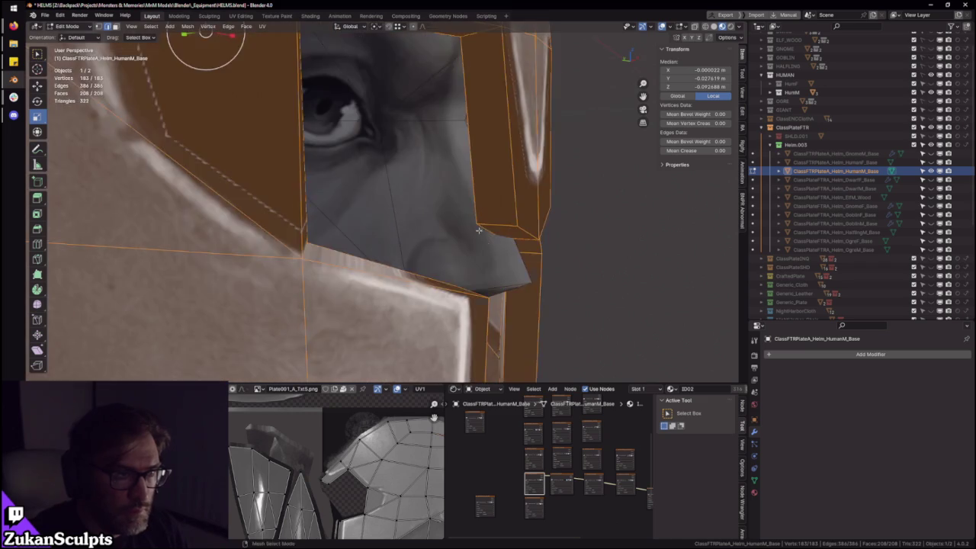
pyautogui.hotkey('ctrl', 'Tab')
pyautogui.click(467, 244)
pyautogui.moveTo(468, 244); pyautogui.dragTo(290, 181, button='middle')
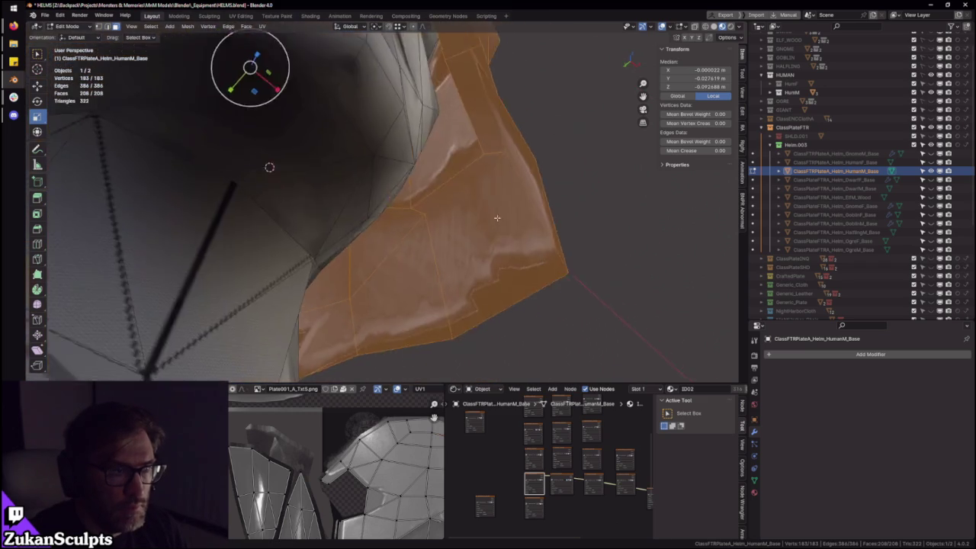
pyautogui.scroll(-5, 395, 216)
pyautogui.moveTo(394, 217)
pyautogui.mouseDown(button='middle')
pyautogui.moveTo(494, 259)
pyautogui.moveTo(551, 233)
pyautogui.moveTo(458, 229)
pyautogui.mouseUp(button='middle')
pyautogui.scroll(5, 403, 221)
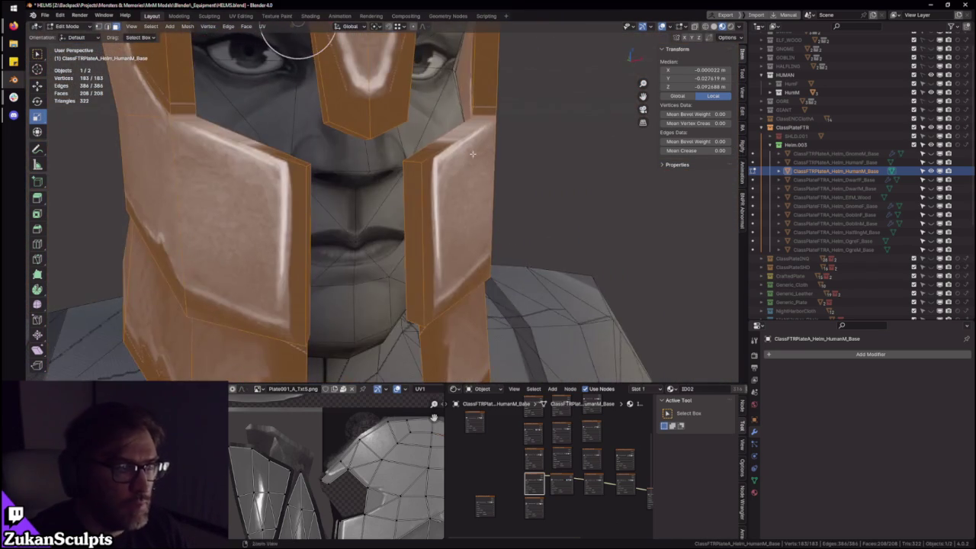
pyautogui.scroll(-3, 457, 228)
pyautogui.press('Tab')
pyautogui.press('Tab')
# - Isolate the helmet in local view, facing its eye opening and inner surface
pyautogui.moveTo(442, 192)
pyautogui.mouseDown(button='middle')
pyautogui.moveTo(481, 189)
pyautogui.moveTo(487, 225)
pyautogui.mouseUp(button='middle')
pyautogui.scroll(3, 466, 190)
pyautogui.moveTo(445, 267); pyautogui.dragTo(427, 209, button='middle')
pyautogui.press('KP_Divide')
pyautogui.scroll(2, 594, 258)
pyautogui.moveTo(594, 258)
pyautogui.mouseDown(button='middle')
pyautogui.moveTo(479, 219)
pyautogui.moveTo(573, 178)
pyautogui.mouseUp(button='middle')
pyautogui.scroll(2, 478, 220)
pyautogui.scroll(2, 479, 219)
# - In face mode, select the eye-slot faces, dome strip and rim ring, then dissolve the rim edges
pyautogui.press('3')
pyautogui.click(488, 209)
pyautogui.keyDown('alt'); pyautogui.keyDown('shift'); pyautogui.click(454, 199); pyautogui.keyUp('shift'); pyautogui.keyUp('alt')
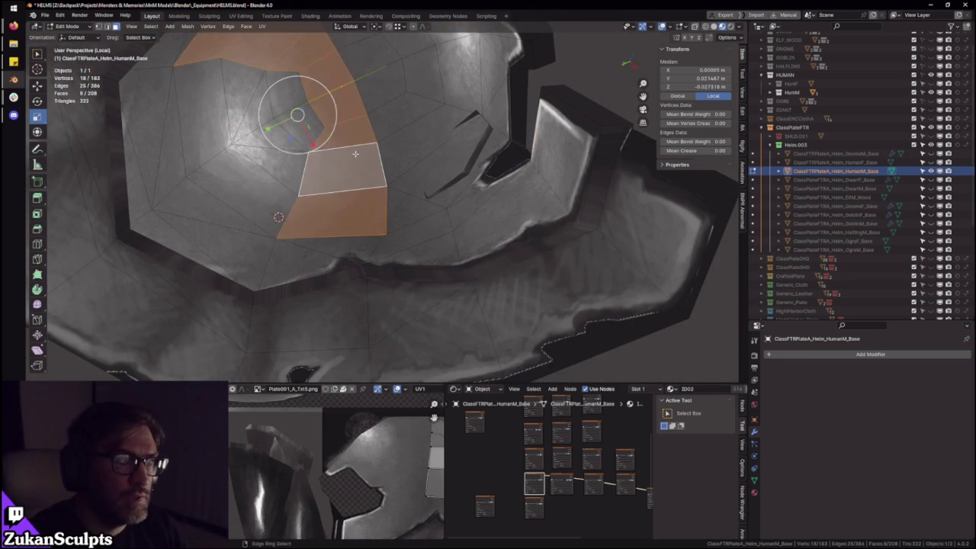
pyautogui.scroll(-3, 488, 229)
pyautogui.scroll(-2, 527, 252)
pyautogui.scroll(3, 546, 212)
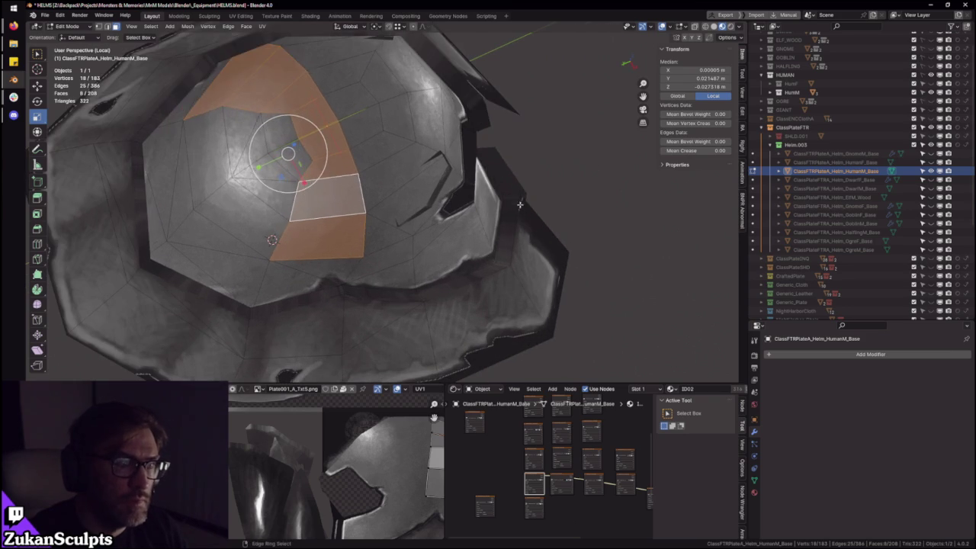
pyautogui.keyDown('ctrl'); pyautogui.keyDown('alt'); pyautogui.click(508, 194); pyautogui.keyUp('alt'); pyautogui.keyUp('ctrl')
pyautogui.rightClick(476, 213)
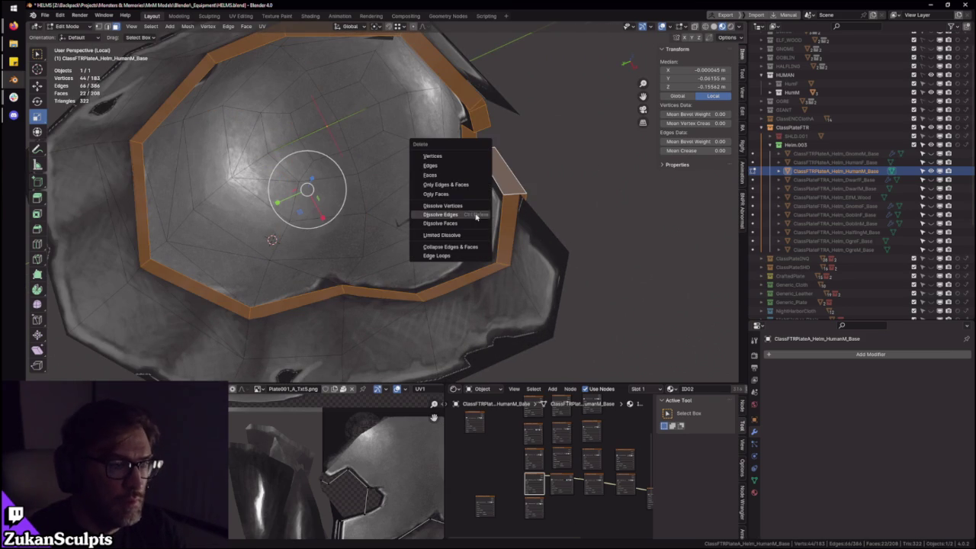
pyautogui.click(410, 216)
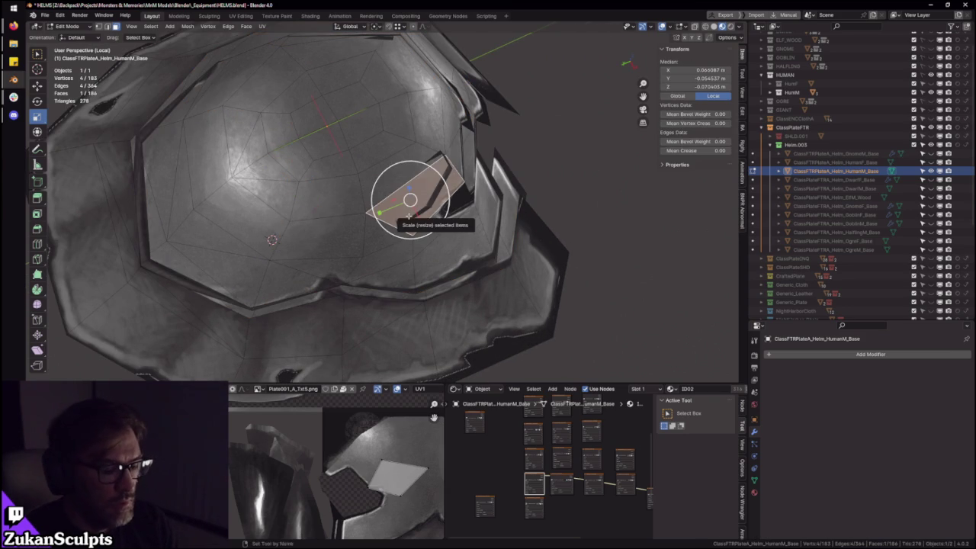
# - Delete the linked hidden inner shell faces and inspect the cleaned helmet in Object Mode
pyautogui.hotkey('ctrl', 'l')
pyautogui.press('x')
pyautogui.click(296, 226)
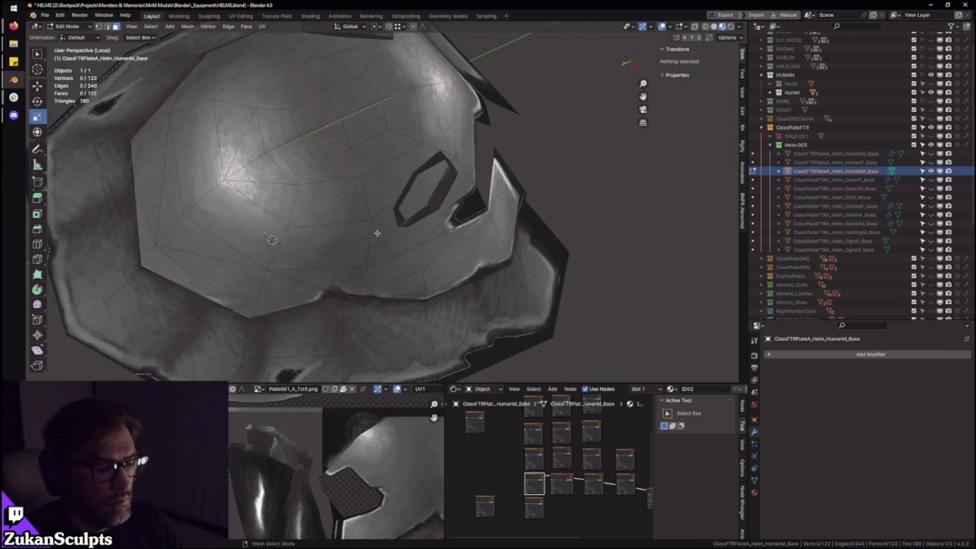
pyautogui.press('Tab')
pyautogui.moveTo(381, 232); pyautogui.dragTo(490, 179, button='middle')
pyautogui.scroll(-3, 491, 178)
pyautogui.moveTo(447, 240)
pyautogui.mouseDown(button='middle')
pyautogui.moveTo(418, 184)
pyautogui.moveTo(476, 200)
pyautogui.moveTo(483, 266)
pyautogui.moveTo(453, 257)
pyautogui.mouseUp(button='middle')
pyautogui.scroll(-4, 418, 184)
pyautogui.scroll(4, 475, 199)
pyautogui.scroll(2, 497, 264)
pyautogui.scroll(-2, 453, 257)
pyautogui.scroll(-2, 468, 251)
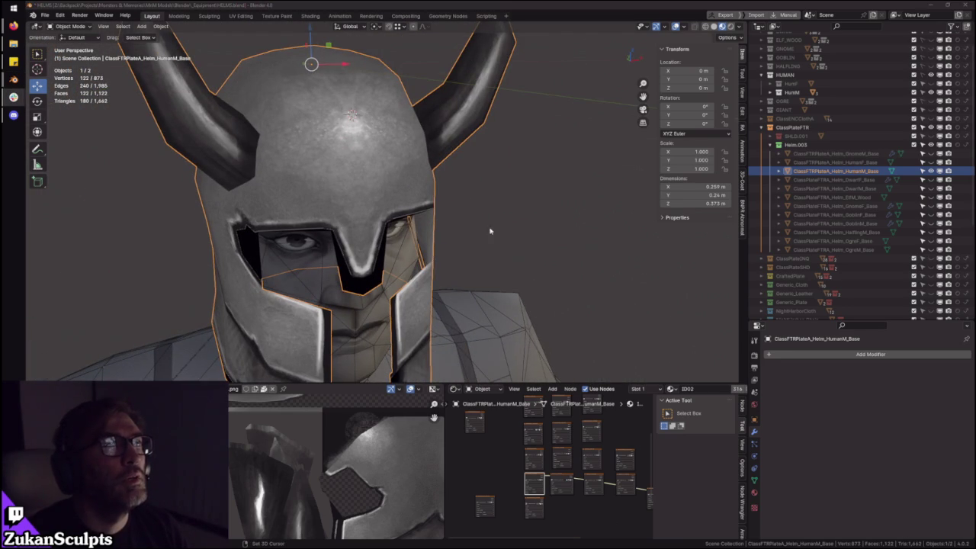
# - Export the cleaned helmet to FBX with the saved preset, overwriting ClassFTRPlateA_Helm_HumanM_Base.fbx
pyautogui.moveTo(505, 223); pyautogui.dragTo(519, 242, button='middle')
pyautogui.moveTo(485, 196); pyautogui.dragTo(562, 176, button='middle')
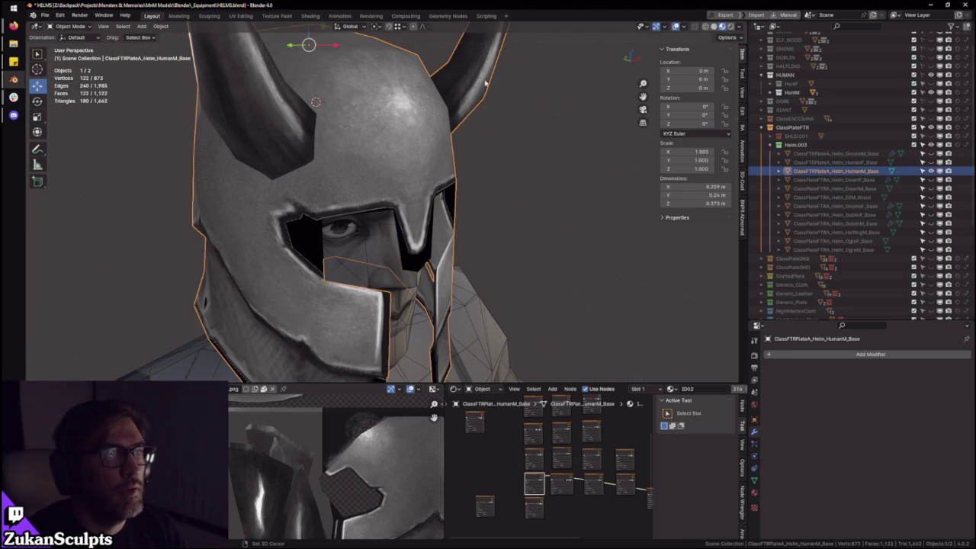
pyautogui.click(45, 15)
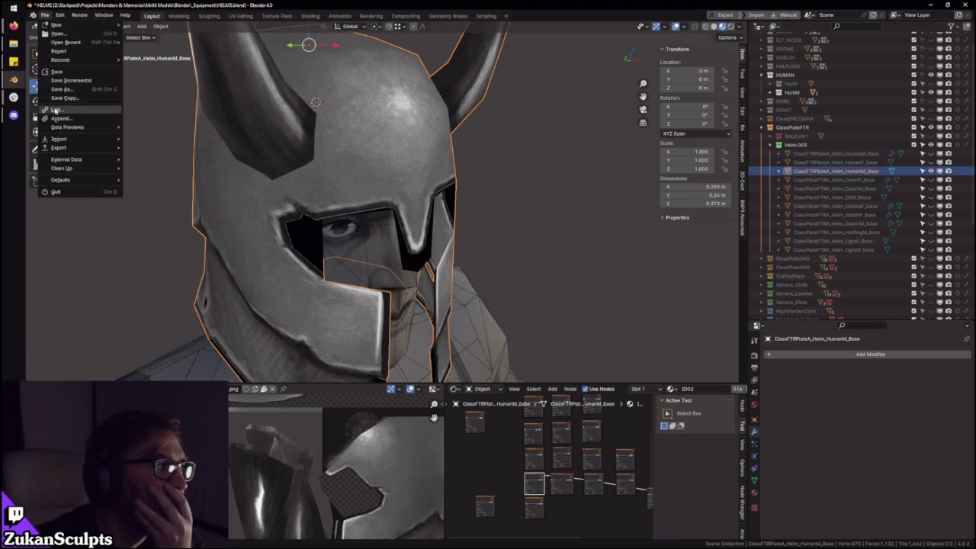
pyautogui.moveTo(69, 147)
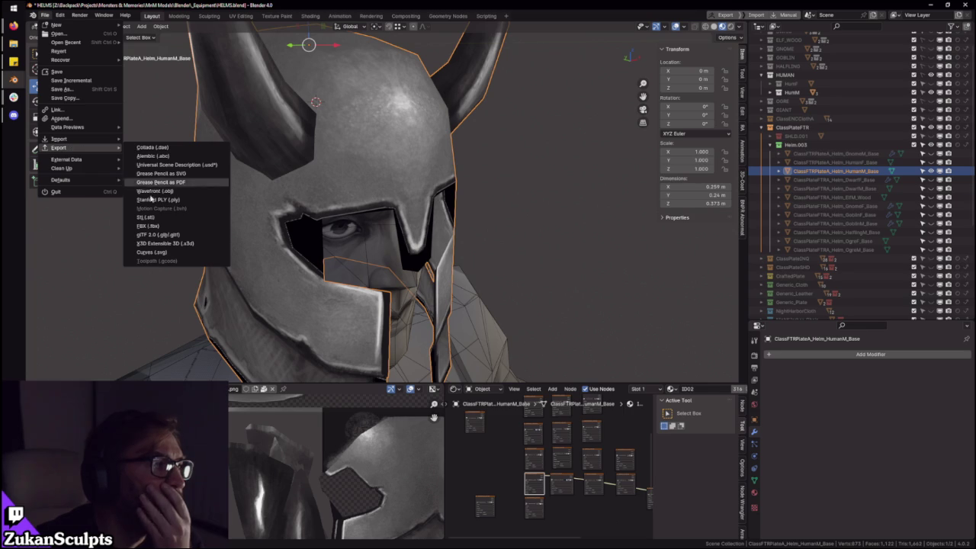
pyautogui.click(168, 228)
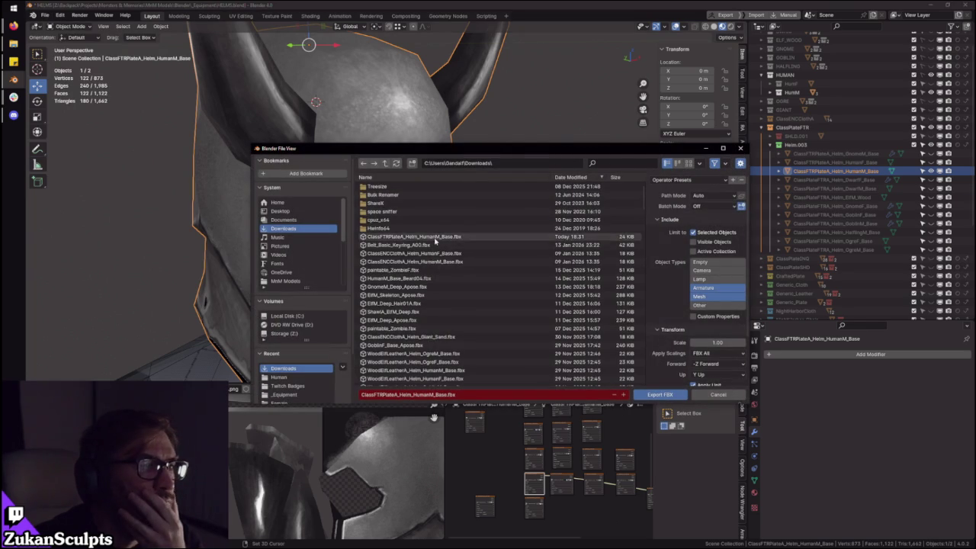
pyautogui.click(695, 181)
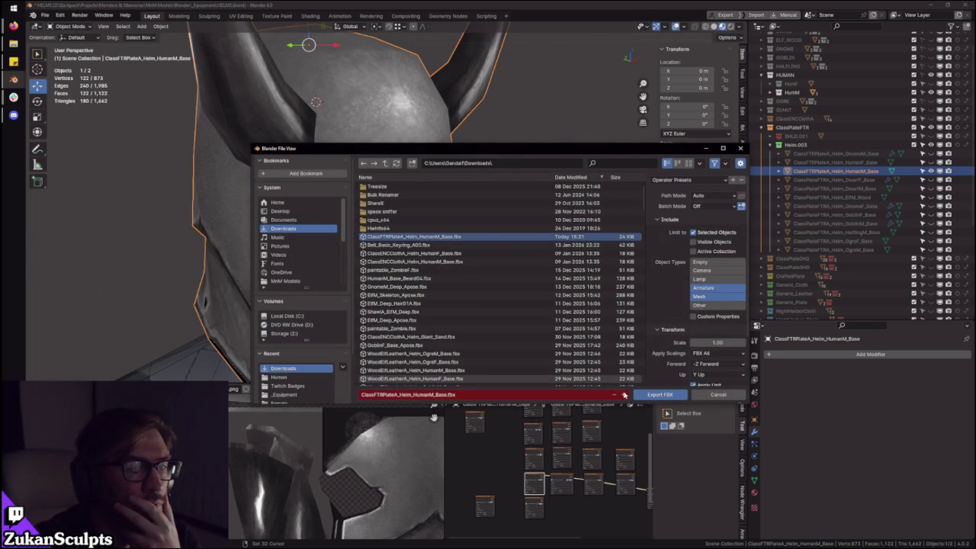
pyautogui.click(658, 394)
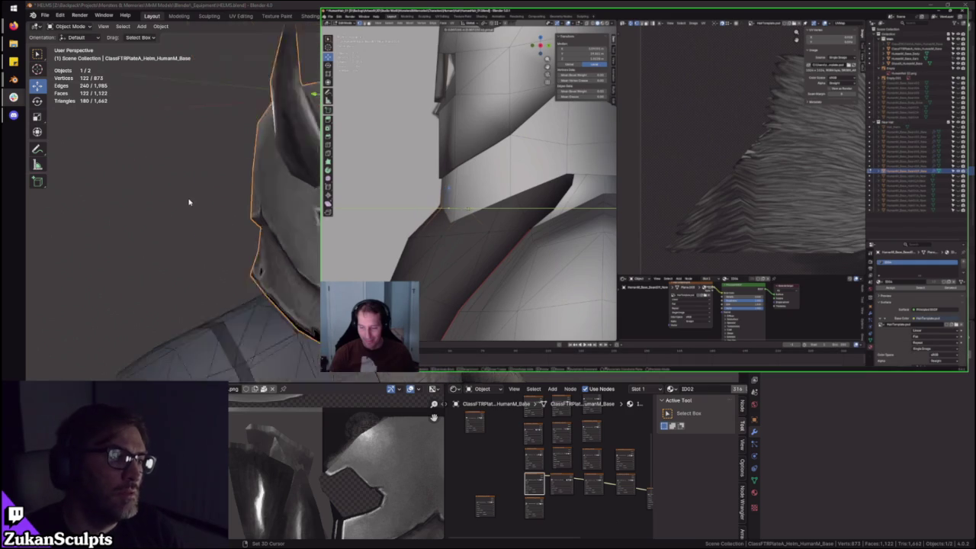
pyautogui.scroll(-5, 172, 195)
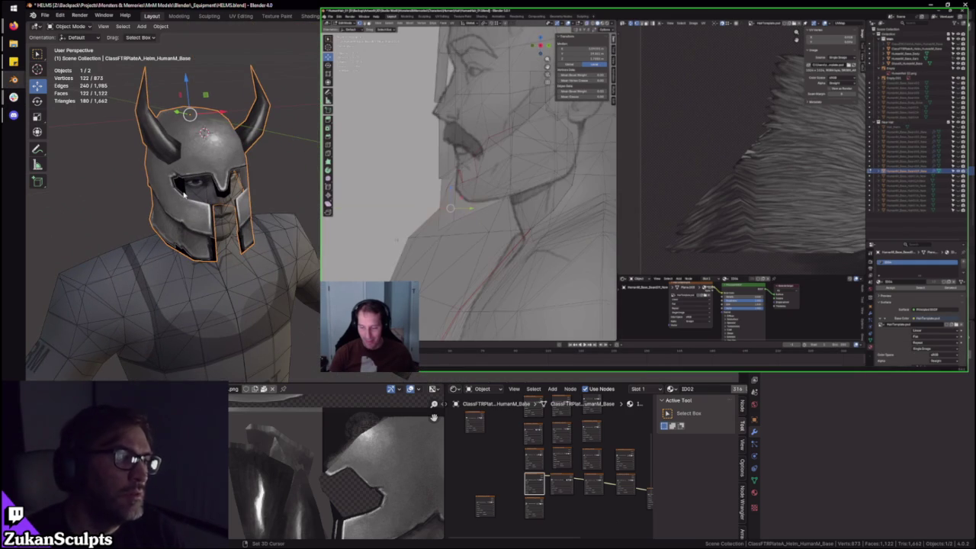
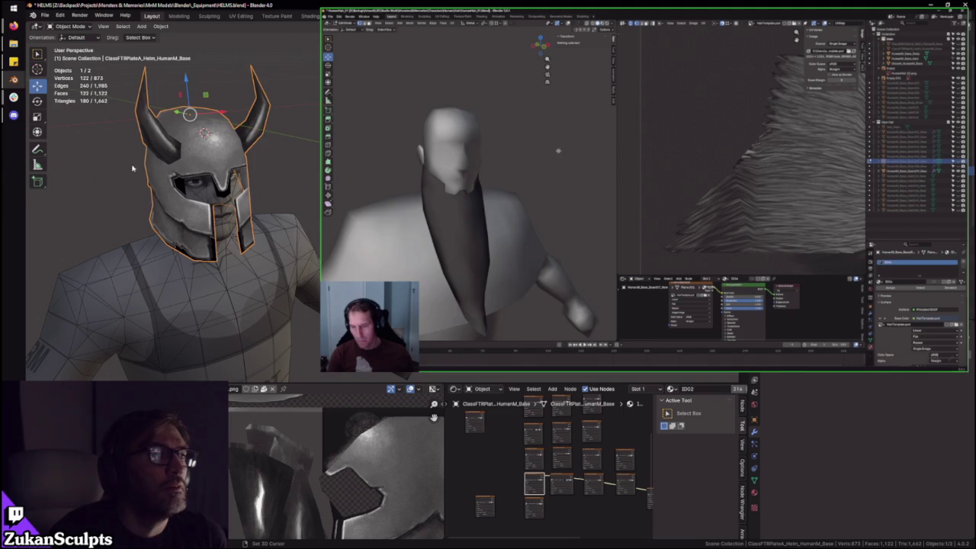
# - Exit Local View on the HELMS scene with the helm mesh in Edit Mode
pyautogui.click(235, 48)
pyautogui.moveTo(235, 47); pyautogui.dragTo(245, 130, button='middle')
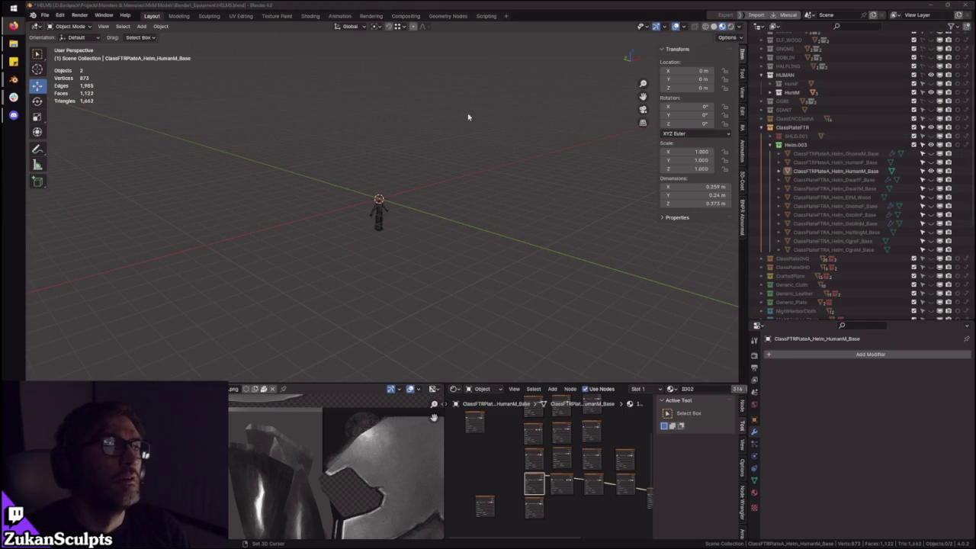
pyautogui.press('Tab')
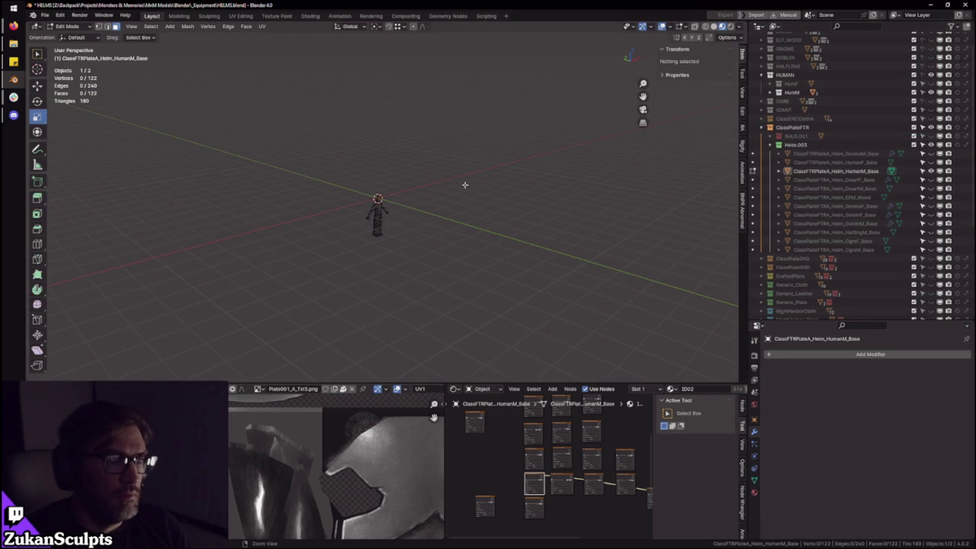
pyautogui.press('KP_Divide')
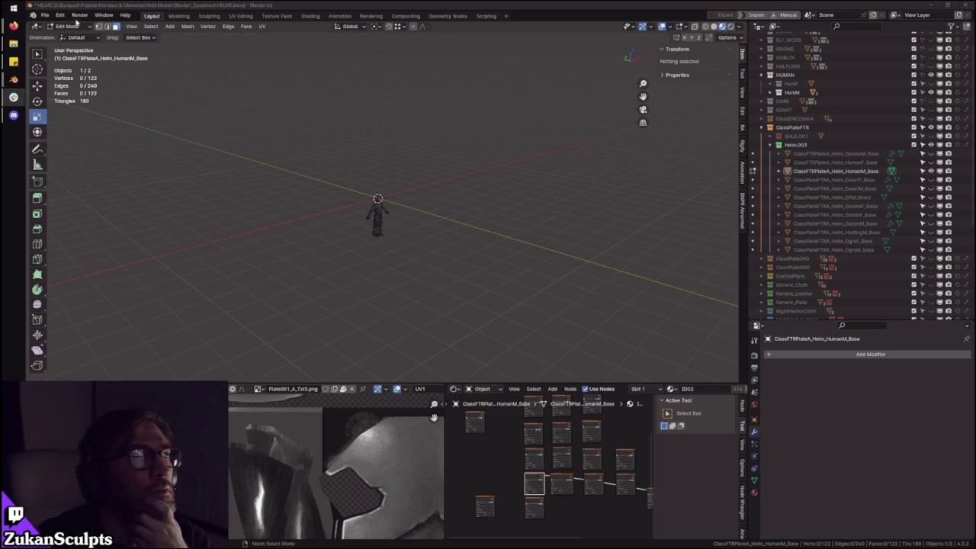
pyautogui.click(40, 16)
pyautogui.moveTo(66, 42)
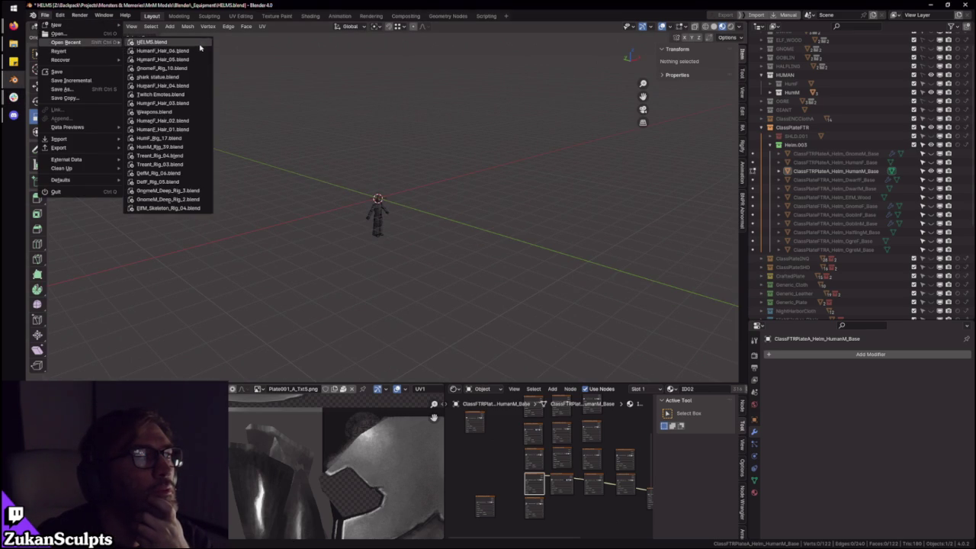
# - Open HumanF_Hair_06.blend without saving the helmet changes, in a maximized front view
pyautogui.click(193, 50)
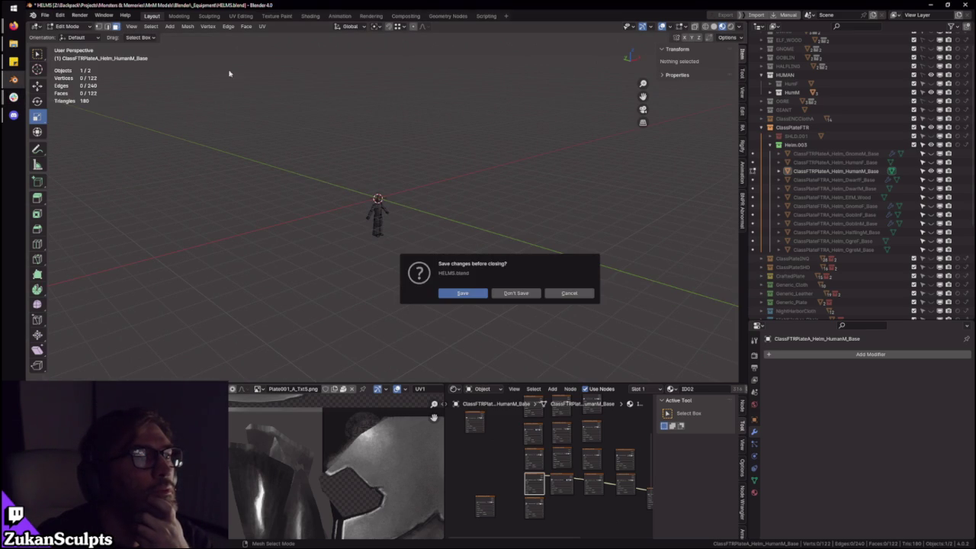
pyautogui.click(516, 295)
pyautogui.press('KP_1')
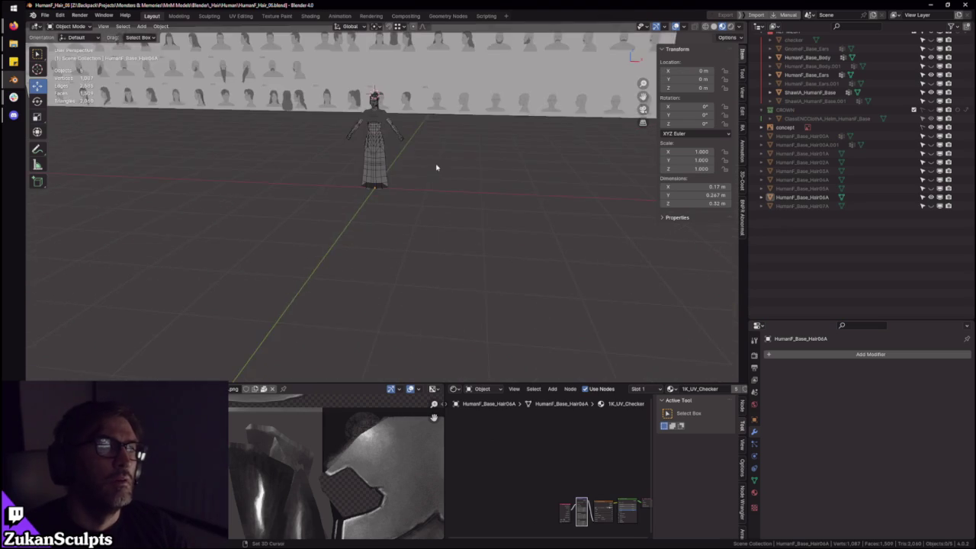
pyautogui.scroll(5, 347, 237)
pyautogui.scroll(2, 347, 237)
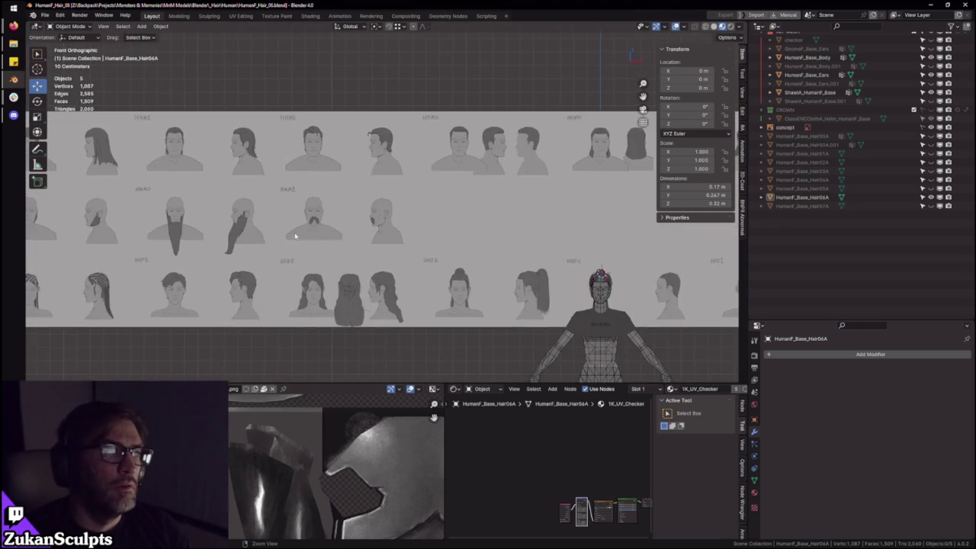
pyautogui.hotkey('ctrl', 'space')
pyautogui.scroll(3, 396, 249)
# - Pan and zoom across the hair guide reference sheet to inspect its rows
pyautogui.keyDown('shift'); pyautogui.moveTo(344, 274); pyautogui.dragTo(451, 202, button='middle'); pyautogui.keyUp('shift')
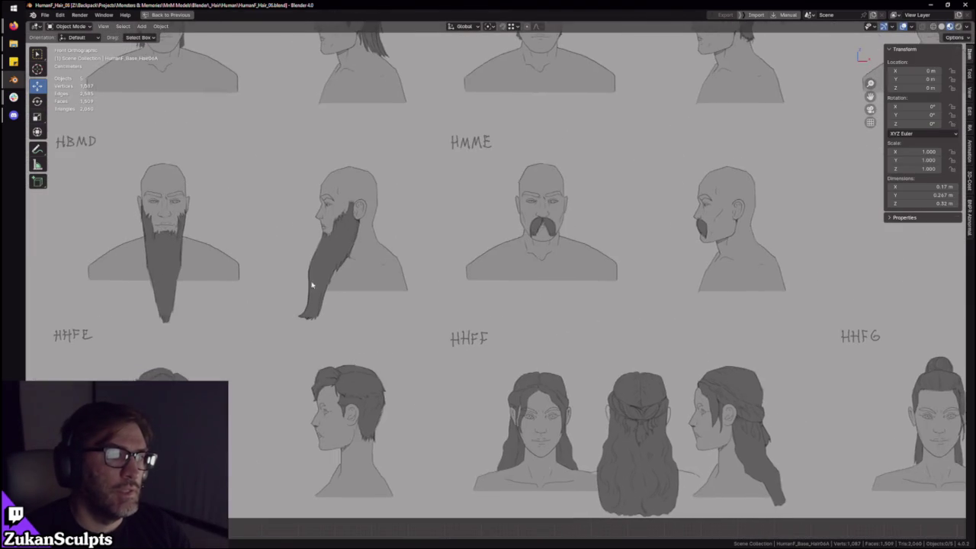
pyautogui.keyDown('shift'); pyautogui.moveTo(296, 291); pyautogui.dragTo(443, 264, button='middle'); pyautogui.keyUp('shift')
pyautogui.keyDown('shift'); pyautogui.moveTo(336, 249); pyautogui.dragTo(562, 247, button='middle'); pyautogui.keyUp('shift')
pyautogui.keyDown('shift'); pyautogui.moveTo(215, 228); pyautogui.dragTo(541, 251, button='middle'); pyautogui.keyUp('shift')
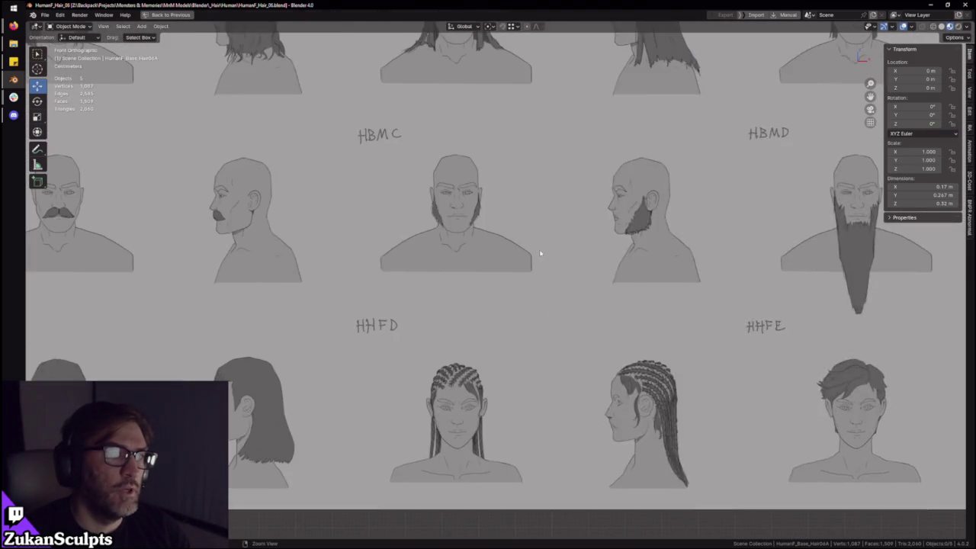
pyautogui.keyDown('shift'); pyautogui.moveTo(312, 257); pyautogui.dragTo(534, 251, button='middle'); pyautogui.keyUp('shift')
pyautogui.keyDown('shift'); pyautogui.moveTo(220, 228); pyautogui.dragTo(251, 232, button='middle'); pyautogui.keyUp('shift')
pyautogui.scroll(-3, 554, 257)
pyautogui.scroll(-2, 580, 251)
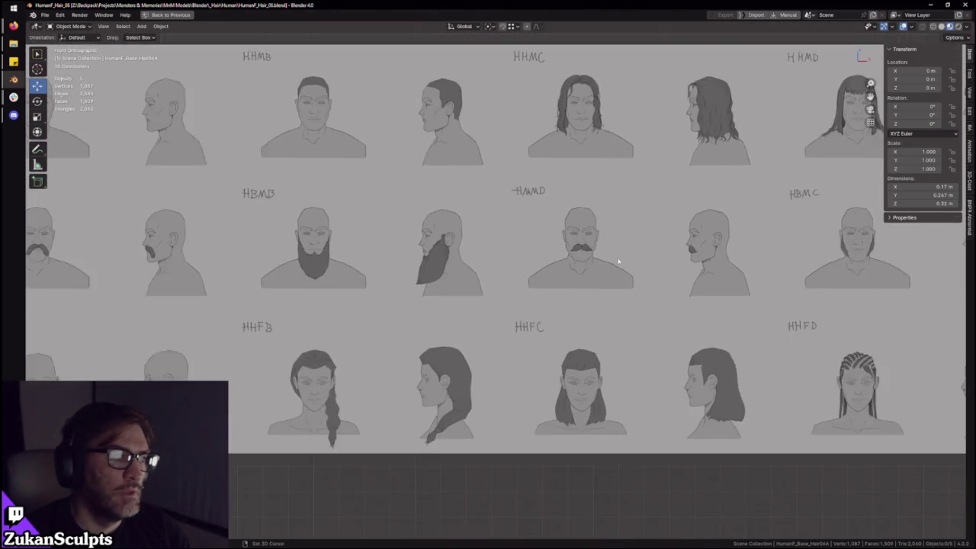
pyautogui.scroll(-2, 758, 276)
pyautogui.scroll(2, 413, 254)
pyautogui.keyDown('shift'); pyautogui.moveTo(414, 254); pyautogui.dragTo(196, 269, button='middle'); pyautogui.keyUp('shift')
pyautogui.moveTo(706, 257)
pyautogui.keyDown('shift'); pyautogui.mouseDown(button='middle')
pyautogui.moveTo(564, 264)
pyautogui.moveTo(397, 252)
pyautogui.mouseUp(button='middle'); pyautogui.keyUp('shift')
pyautogui.moveTo(633, 238)
pyautogui.keyDown('shift'); pyautogui.mouseDown(button='middle')
pyautogui.moveTo(358, 247)
pyautogui.moveTo(465, 238)
pyautogui.moveTo(426, 220)
pyautogui.moveTo(589, 214)
pyautogui.moveTo(443, 191)
pyautogui.moveTo(542, 207)
pyautogui.moveTo(517, 222)
pyautogui.mouseUp(button='middle'); pyautogui.keyUp('shift')
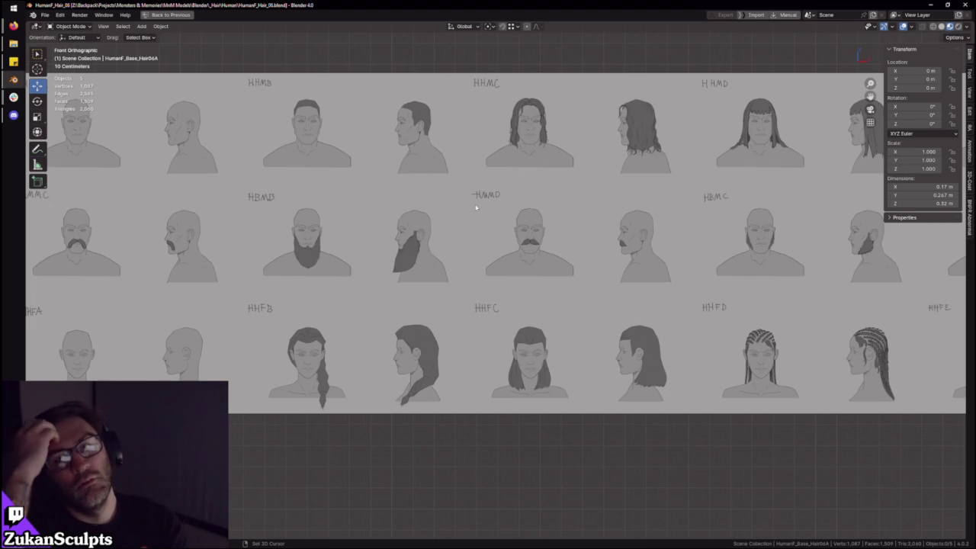
pyautogui.scroll(-5, 476, 207)
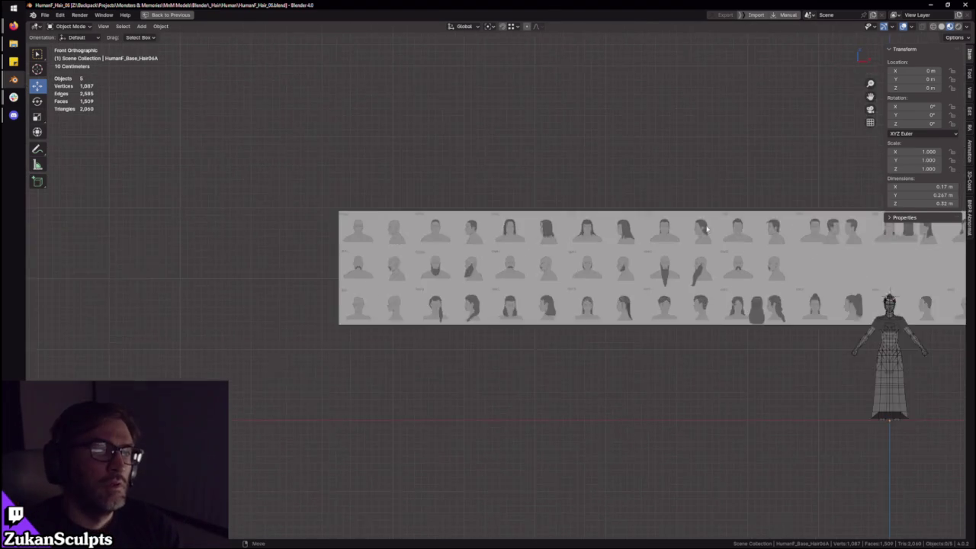
# - Restore the layout and orbit to view the female reference figure front-on
pyautogui.hotkey('ctrl', 'space')
pyautogui.hotkey('ctrl', 'space')
pyautogui.moveTo(562, 231)
pyautogui.mouseDown(button='middle')
pyautogui.moveTo(588, 235)
pyautogui.moveTo(408, 222)
pyautogui.mouseUp(button='middle')
pyautogui.scroll(4, 409, 222)
pyautogui.click(479, 305)
pyautogui.scroll(2, 586, 389)
pyautogui.hotkey('ctrl', 'space')
pyautogui.rightClick(534, 245)
pyautogui.hotkey('shift', 'z')
pyautogui.moveTo(469, 187); pyautogui.dragTo(508, 157, button='middle')
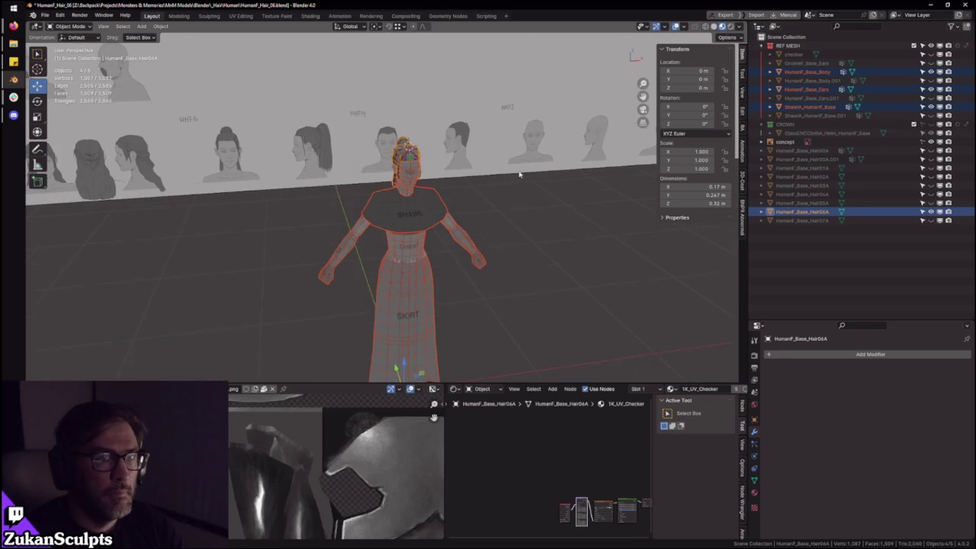
# - Collapse the REF MESH and CROWN outliner groups and zoom onto HumanF_Base_Hair06A
pyautogui.click(810, 47)
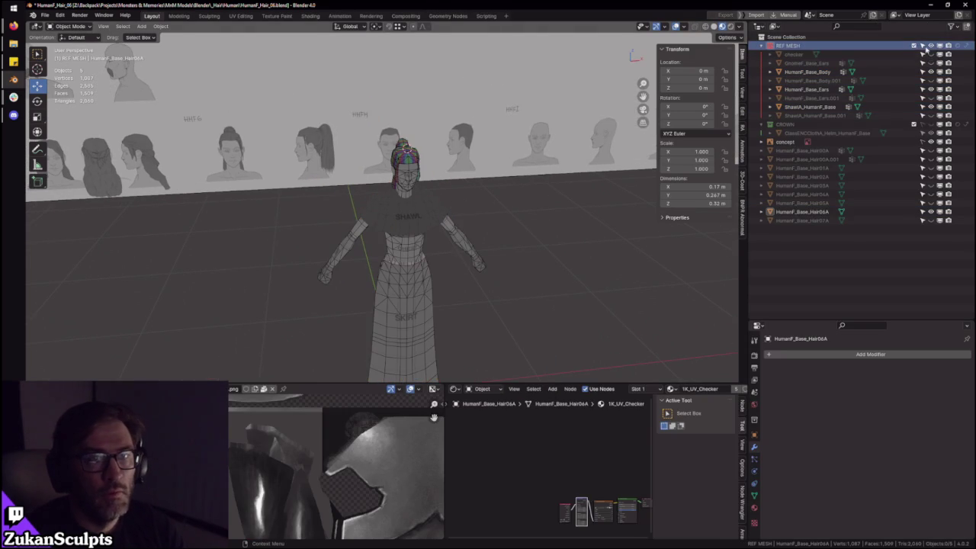
pyautogui.hotkey('shift', 'a')
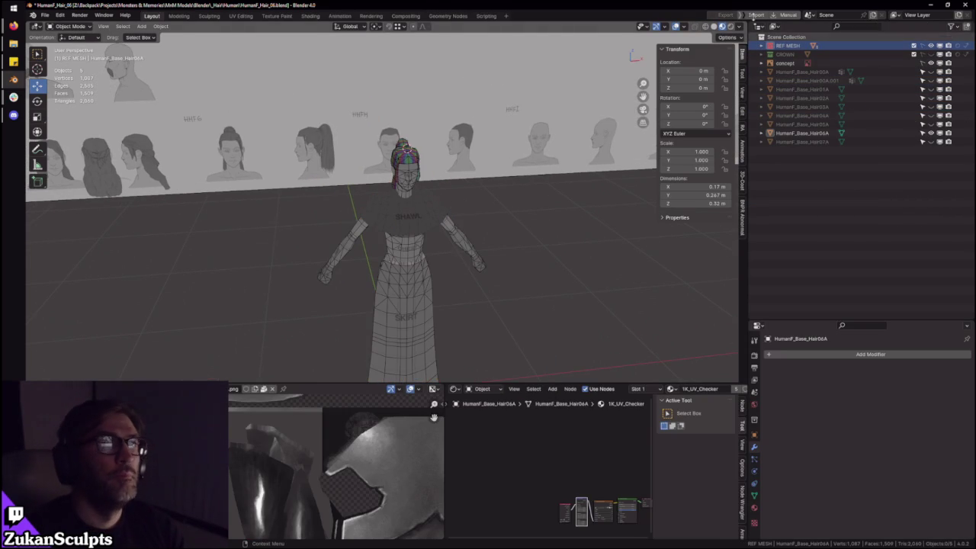
pyautogui.scroll(2, 557, 185)
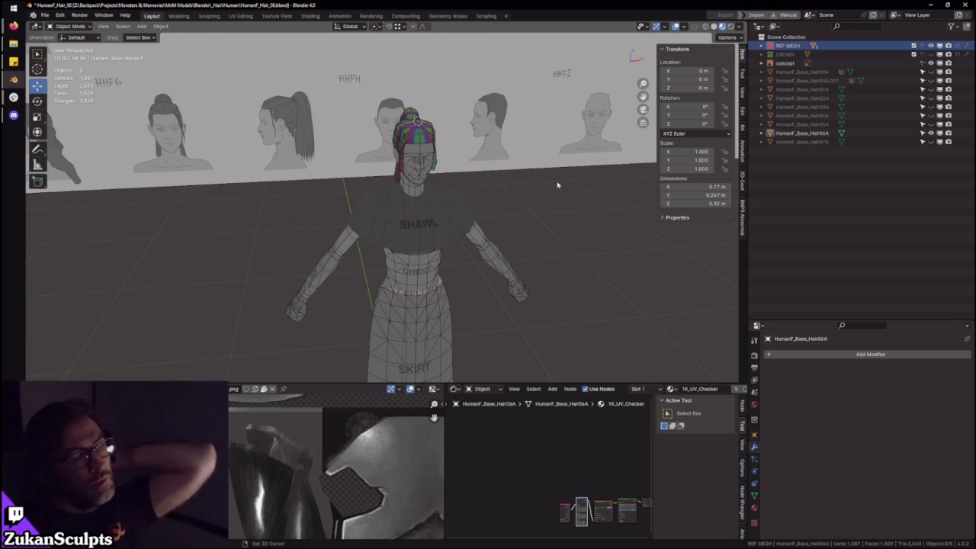
pyautogui.moveTo(558, 184); pyautogui.dragTo(427, 161, button='middle')
pyautogui.click(404, 156)
pyautogui.scroll(5, 455, 155)
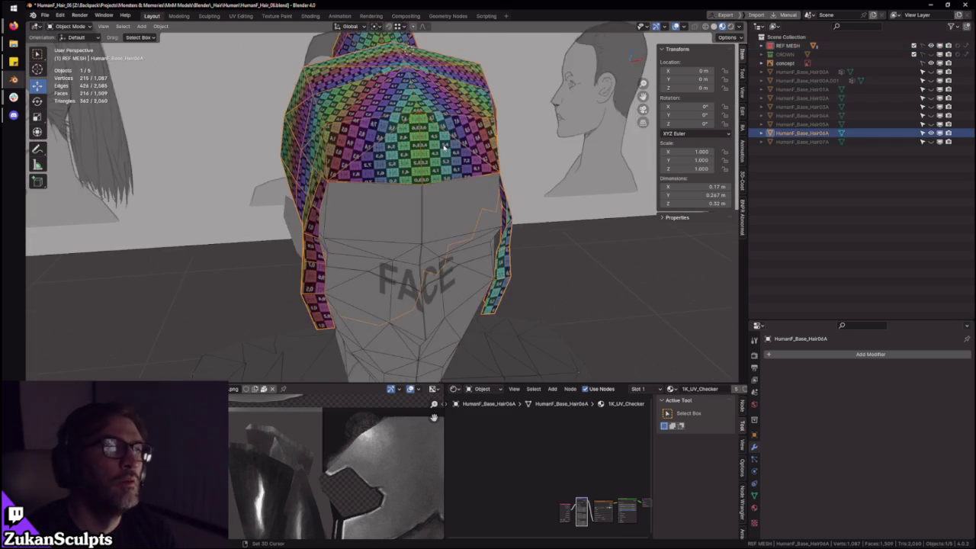
# - Isolate HumanF_Base_Hair06A in Edit Mode and select a seam-bounded face island
pyautogui.press('KP_Divide')
pyautogui.press('Tab')
pyautogui.scroll(3, 442, 190)
pyautogui.scroll(3, 442, 214)
pyautogui.hotkey('ctrl', 'Tab')
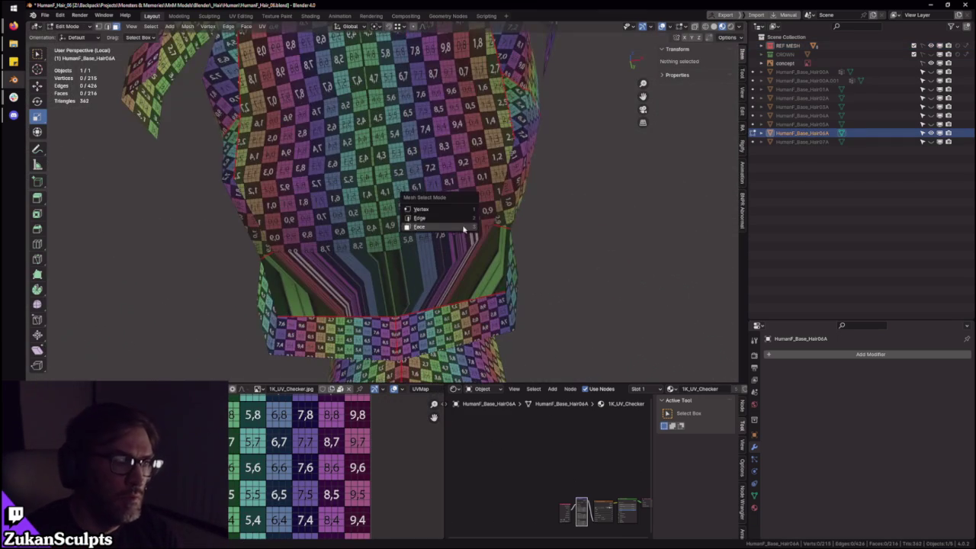
pyautogui.click(442, 220)
pyautogui.click(436, 232)
pyautogui.hotkey('ctrl', 'Tab')
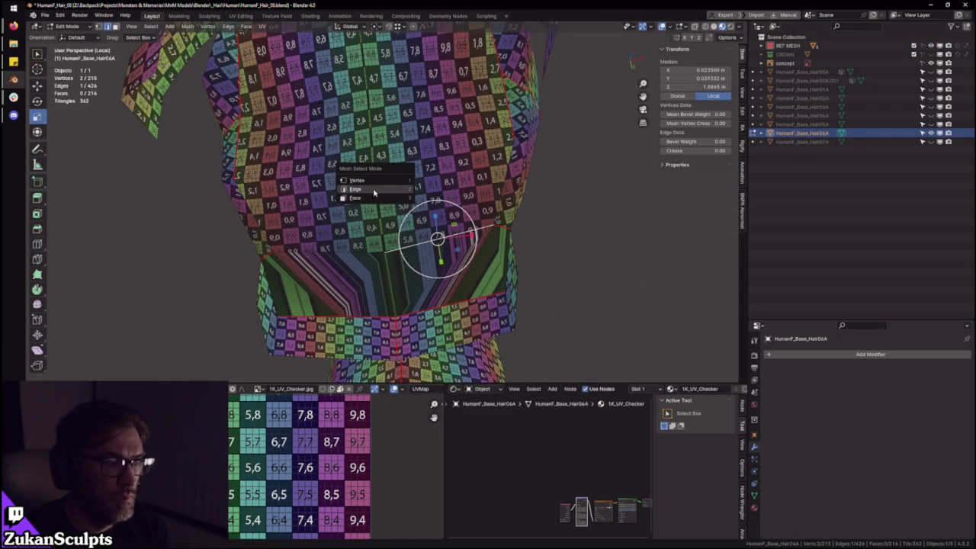
pyautogui.click(337, 206)
pyautogui.hotkey('ctrl', 'l')
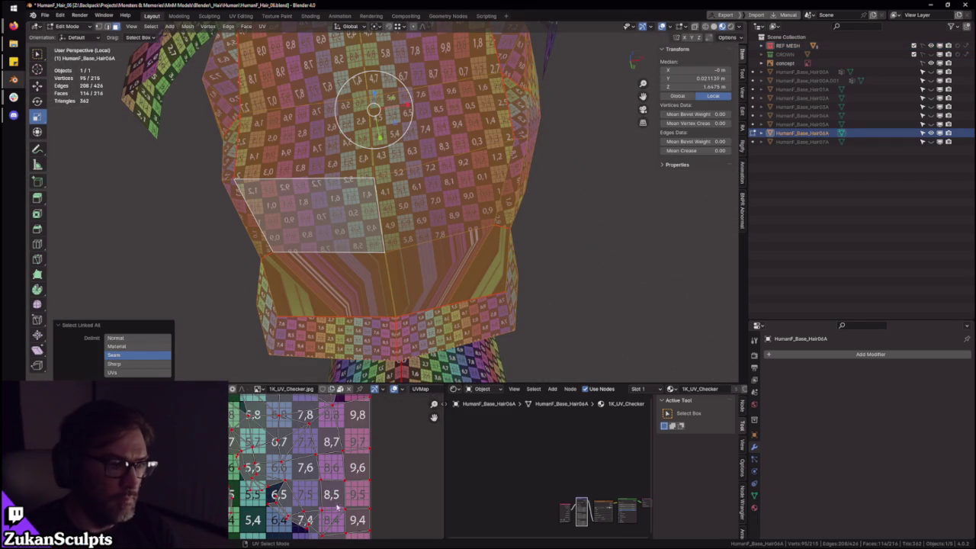
# - Toggle overlays off and try selecting individual band faces on the hair
pyautogui.scroll(-1, 367, 450)
pyautogui.scroll(-2, 367, 450)
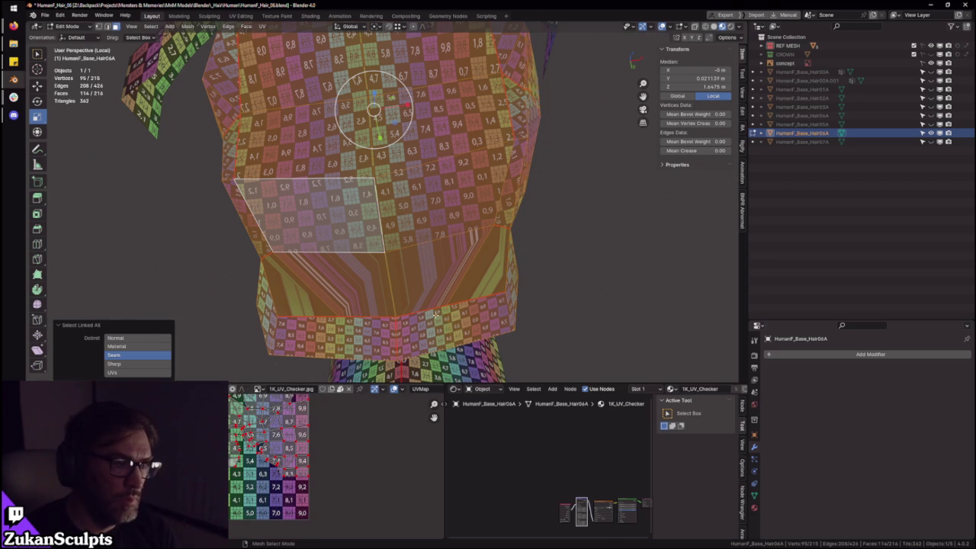
pyautogui.moveTo(423, 238)
pyautogui.mouseDown(button='middle')
pyautogui.moveTo(378, 187)
pyautogui.moveTo(390, 264)
pyautogui.moveTo(320, 263)
pyautogui.moveTo(408, 270)
pyautogui.moveTo(393, 237)
pyautogui.mouseUp(button='middle')
pyautogui.hotkey('ctrl', 'Tab')
pyautogui.press('Escape')
pyautogui.hotkey('shift', 'alt', 'z')
pyautogui.hotkey('shift', 'alt', 'z')
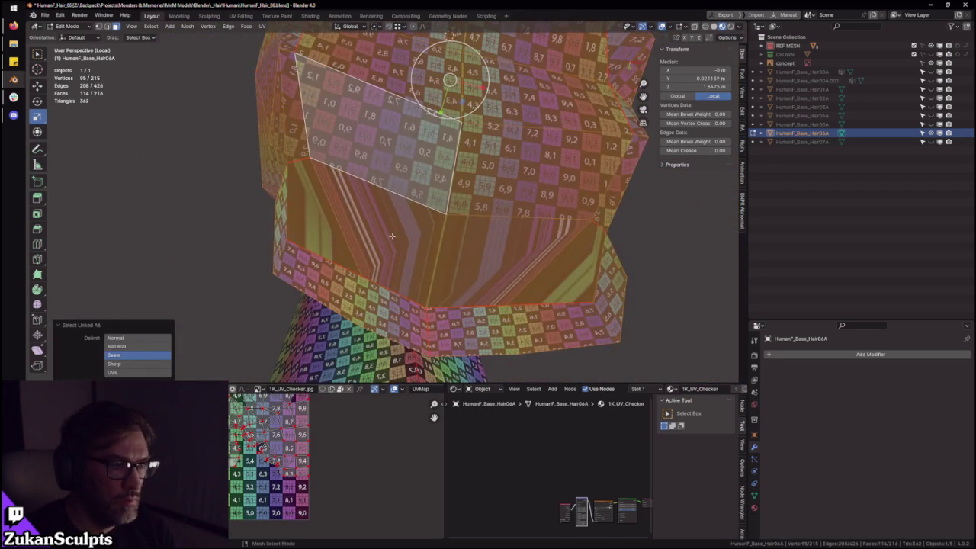
pyautogui.hotkey('ctrl', 'z')
pyautogui.keyDown('shift'); pyautogui.click(503, 248); pyautogui.keyUp('shift')
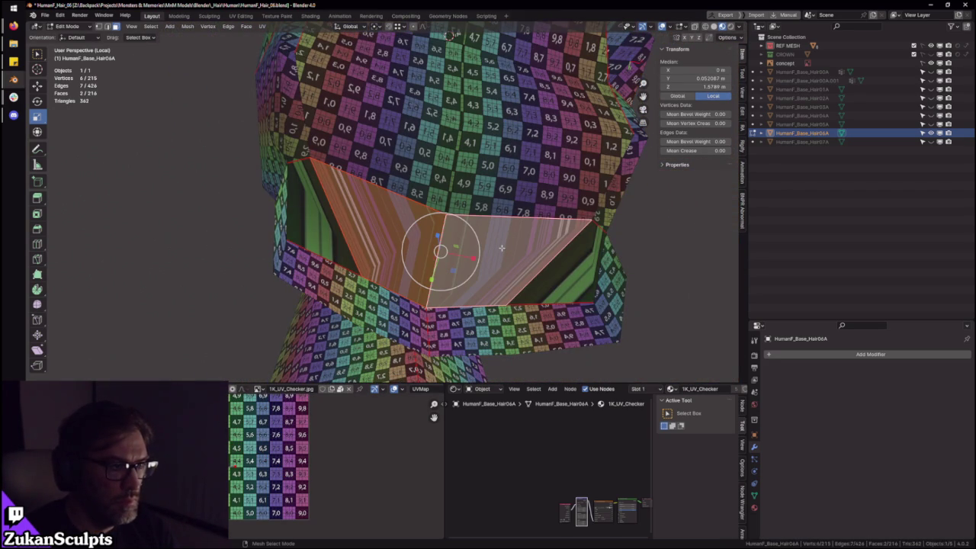
pyautogui.click(347, 220)
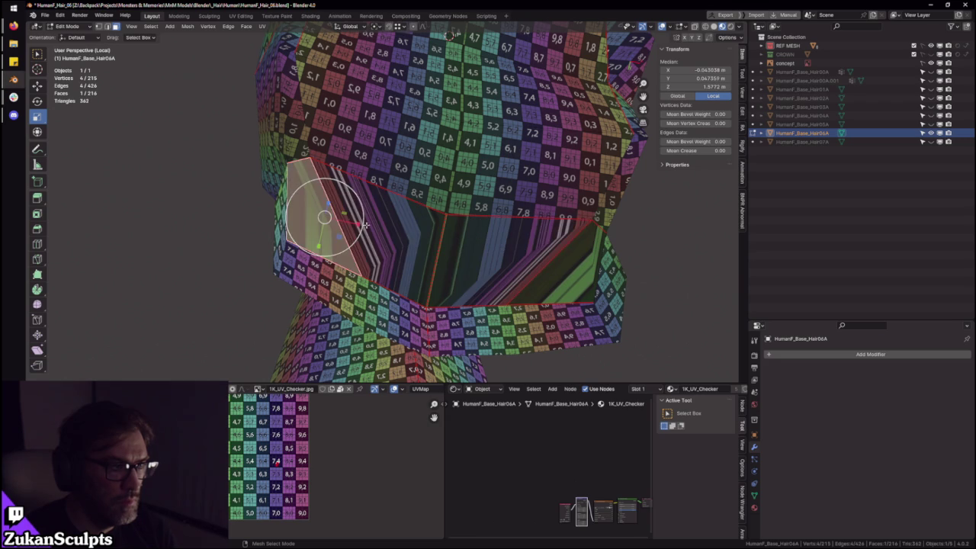
pyautogui.click(576, 260)
# - Select band edges, then pick an upper-right face and its linked island
pyautogui.press('2')
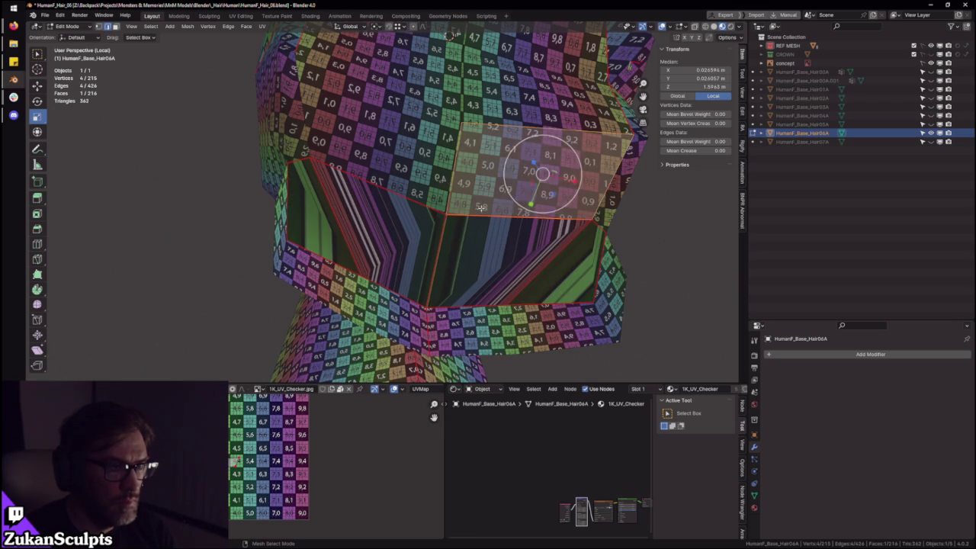
pyautogui.click(421, 204)
pyautogui.click(503, 216)
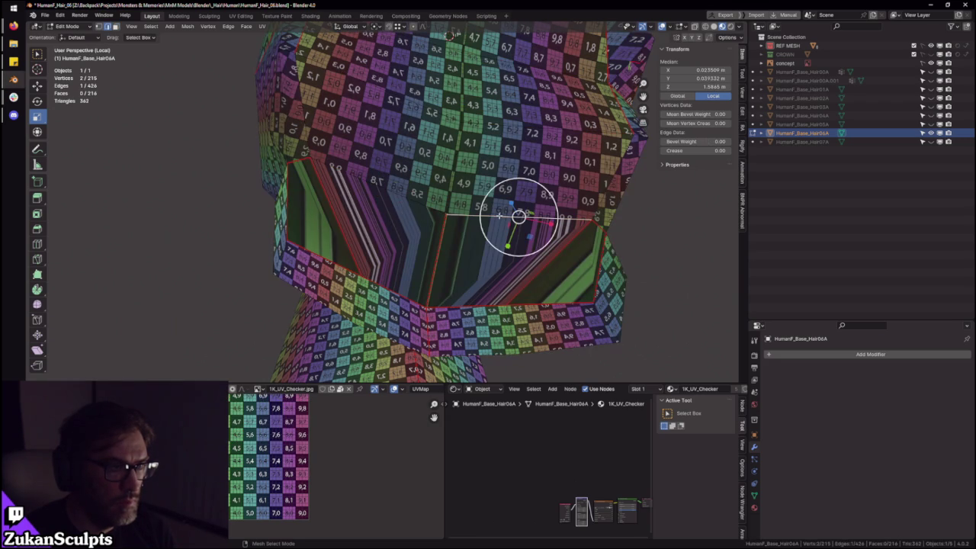
pyautogui.click(443, 230)
pyautogui.click(550, 259)
pyautogui.click(336, 218)
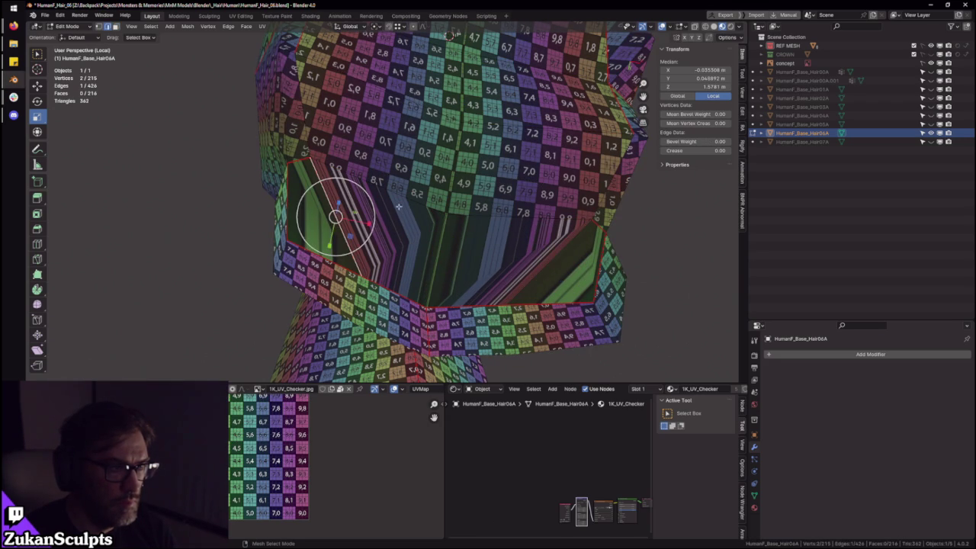
pyautogui.press('3')
pyautogui.click(497, 188)
pyautogui.hotkey('ctrl', 'l')
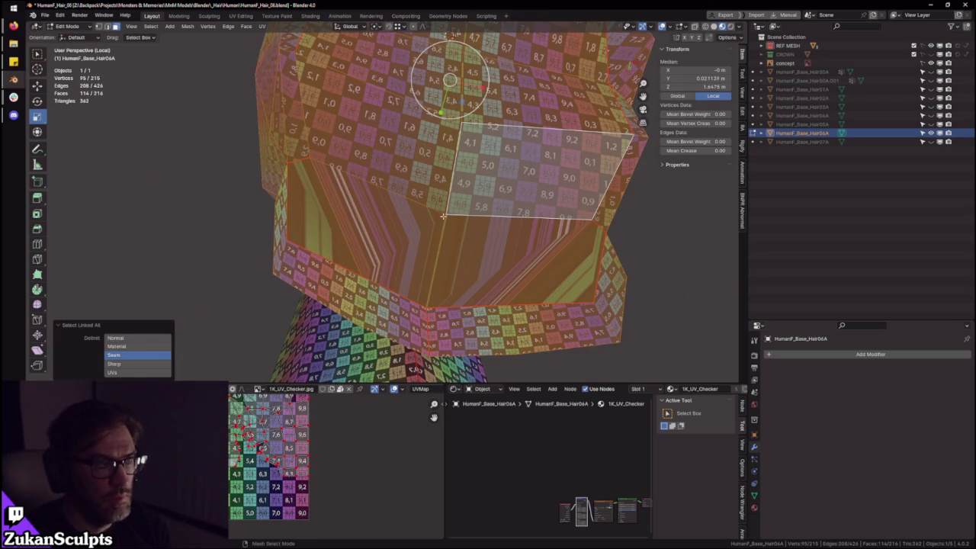
pyautogui.moveTo(497, 187); pyautogui.dragTo(369, 282, button='middle')
# - Select a side face of the hair and its linked island in the UV editor
pyautogui.hotkey('ctrl', 'Tab')
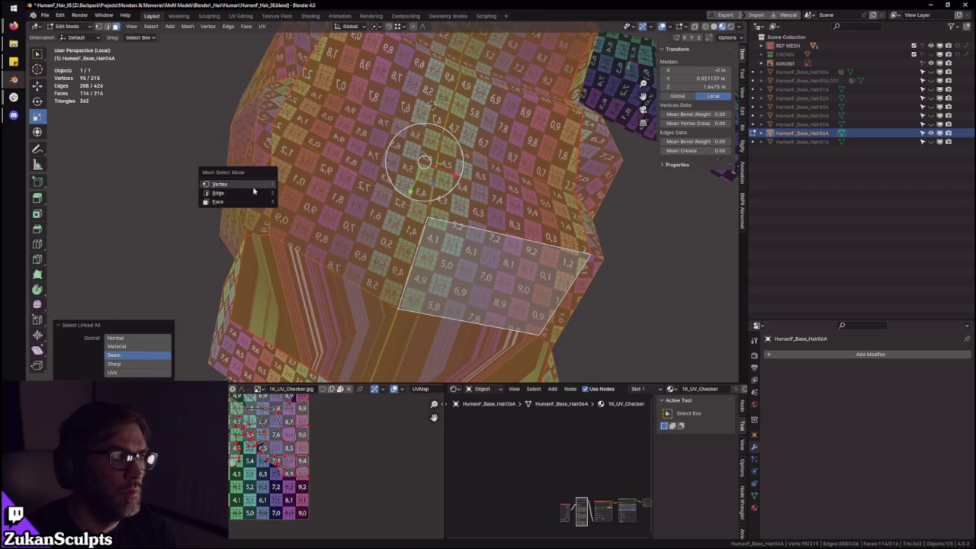
pyautogui.click(273, 183)
pyautogui.hotkey('alt', 'a')
pyautogui.hotkey('ctrl', 'Tab')
pyautogui.click(259, 191)
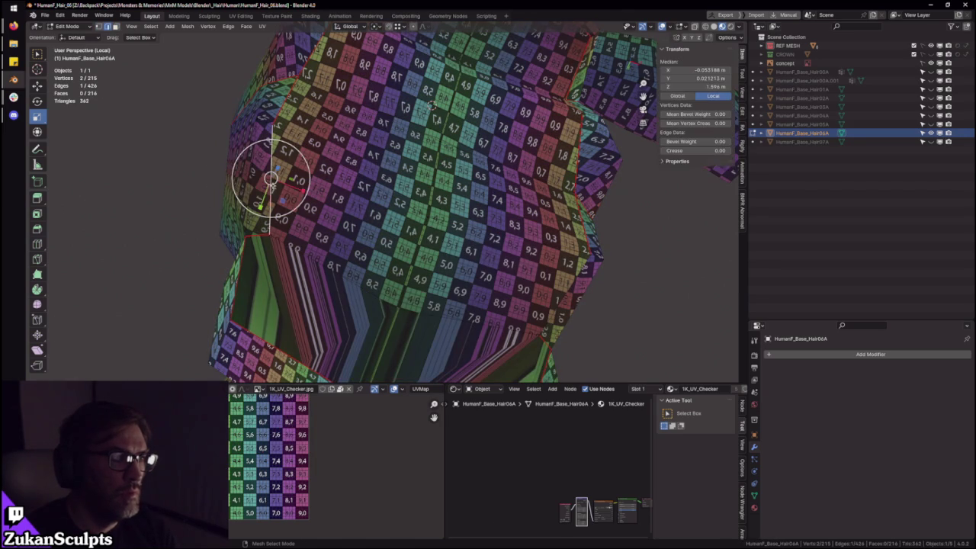
pyautogui.click(565, 289)
pyautogui.hotkey('shift', 'space')
pyautogui.hotkey('ctrl', 'l')
pyautogui.hotkey('ctrl', 'space')
# - Re-unwrap the selected lower hair faces with U > Unwrap
pyautogui.scroll(4, 512, 287)
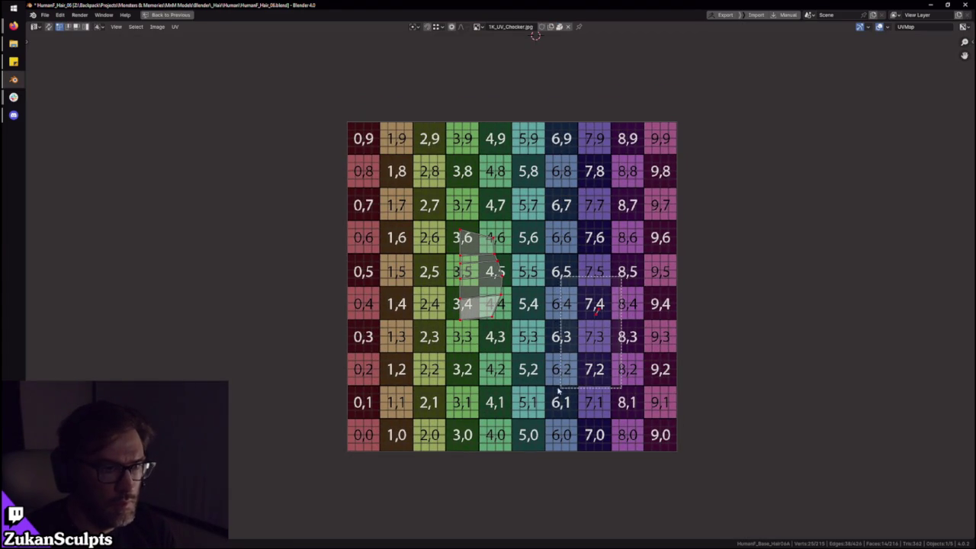
pyautogui.moveTo(282, 121); pyautogui.dragTo(706, 462)
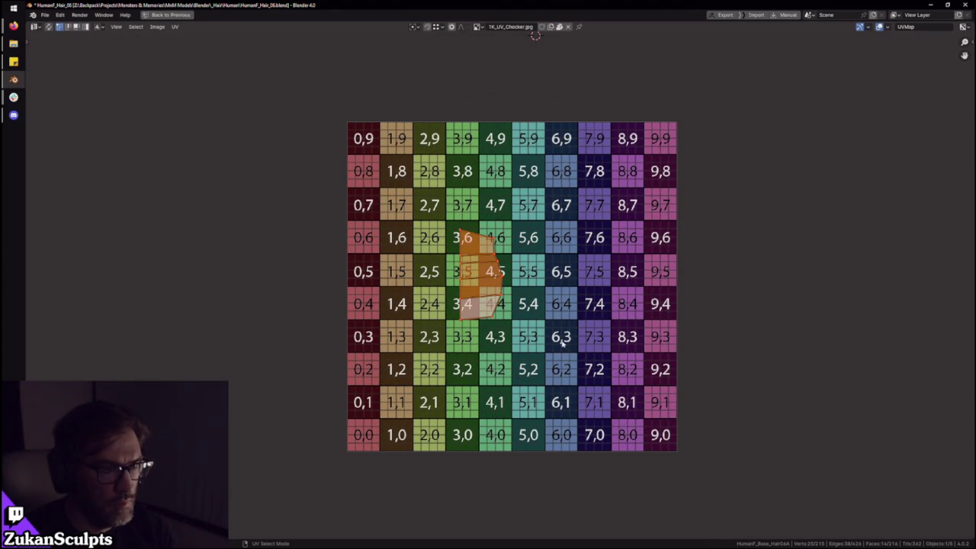
pyautogui.hotkey('ctrl', 'space')
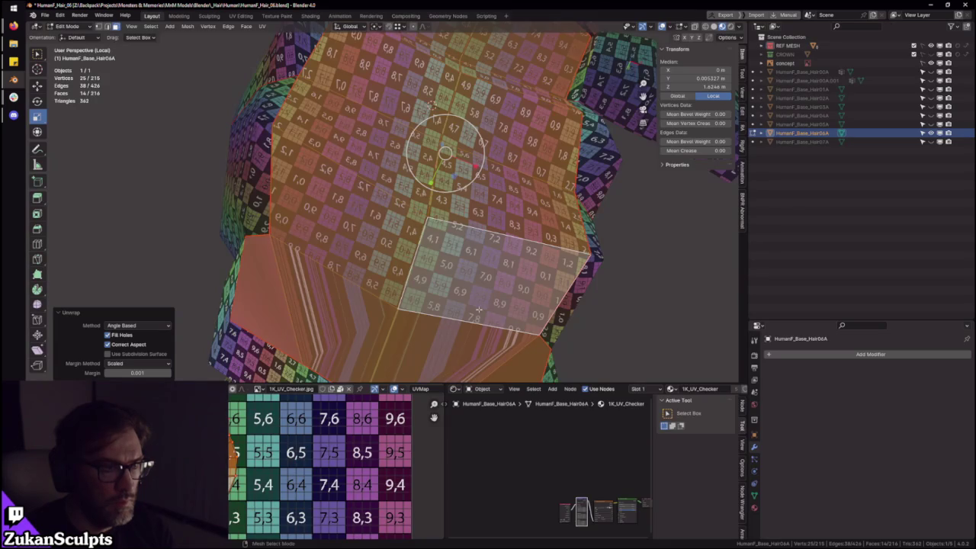
pyautogui.press('u')
pyautogui.click(432, 306)
pyautogui.hotkey('ctrl', 'space')
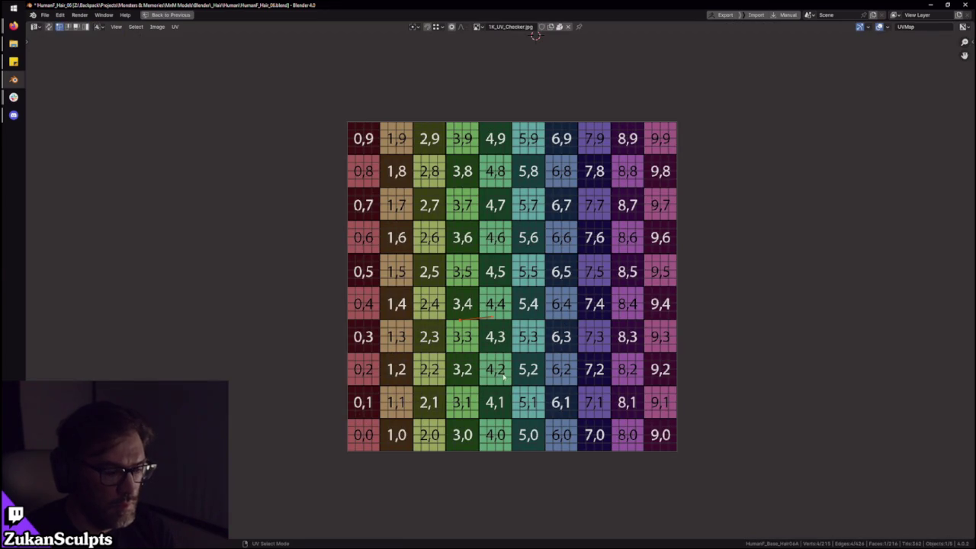
pyautogui.hotkey('ctrl', 'space')
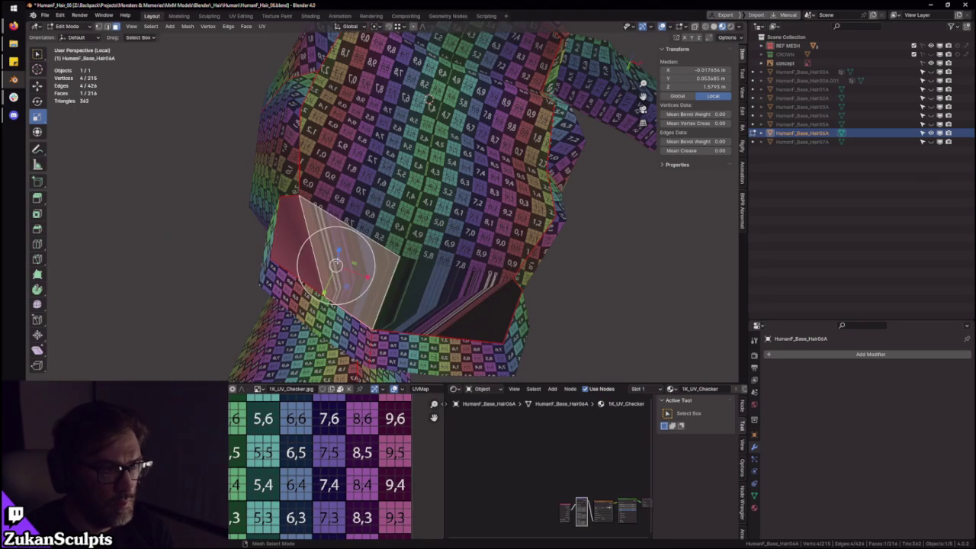
# - Select the lower band faces and their linked island, framing it in the UV editor
pyautogui.click(281, 241)
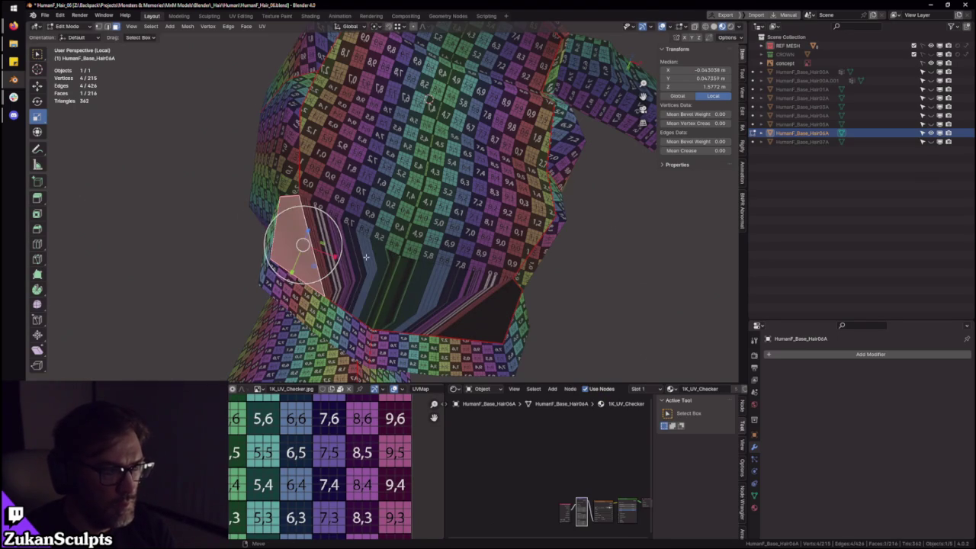
pyautogui.keyDown('shift'); pyautogui.click(396, 304); pyautogui.keyUp('shift')
pyautogui.keyDown('shift'); pyautogui.click(473, 314); pyautogui.keyUp('shift')
pyautogui.hotkey('ctrl', 'space')
pyautogui.moveTo(235, 488); pyautogui.dragTo(747, 111)
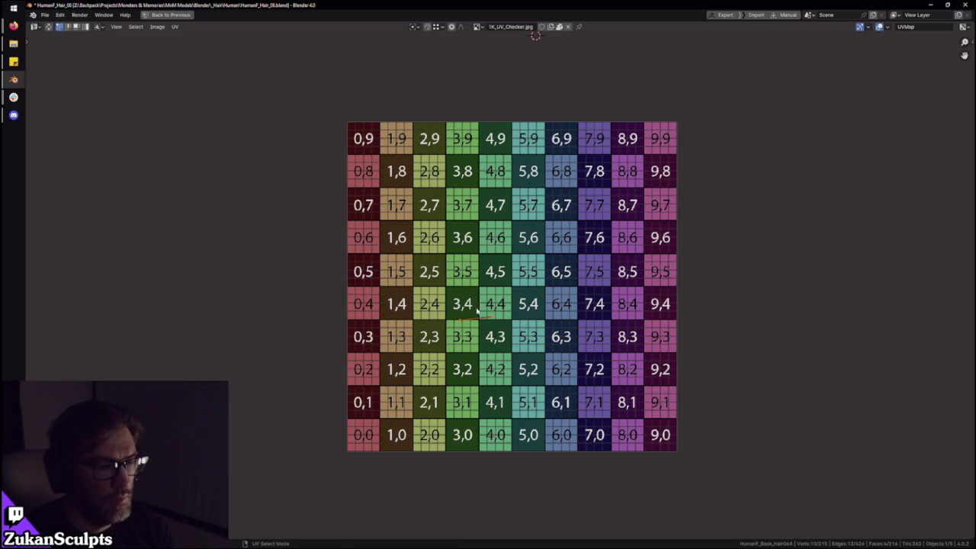
pyautogui.hotkey('ctrl', 'space')
pyautogui.click(461, 218)
pyautogui.hotkey('ctrl', 'l')
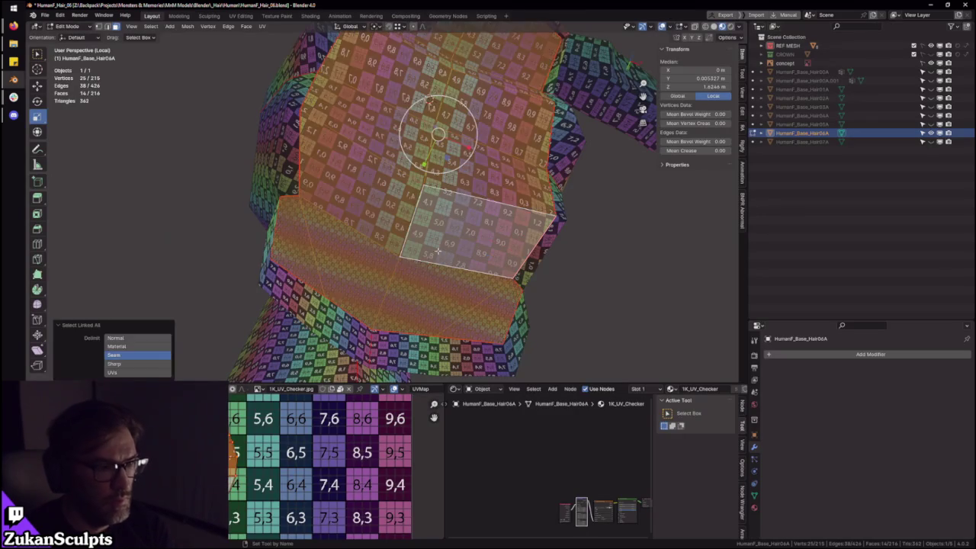
pyautogui.hotkey('ctrl', 'space')
pyautogui.scroll(-2, 282, 457)
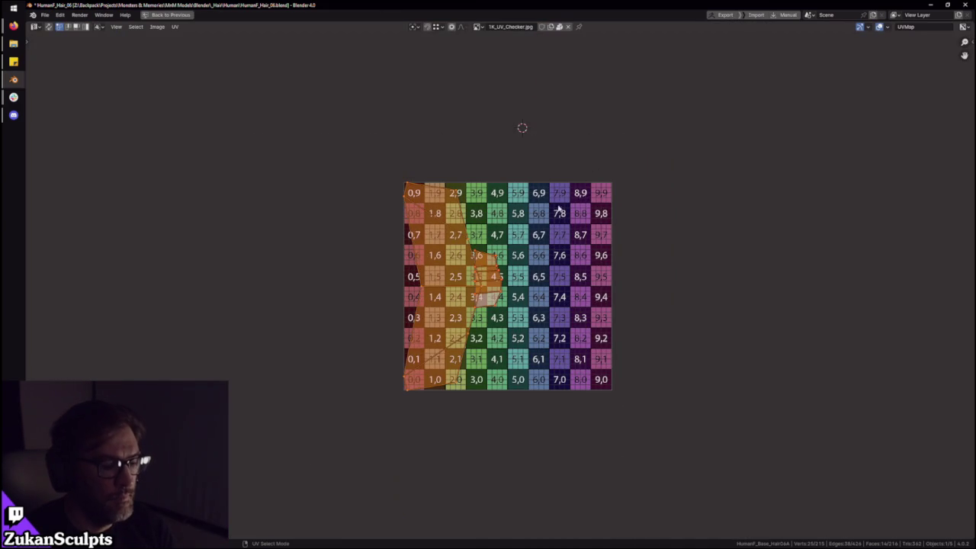
pyautogui.press('KP_Decimal')
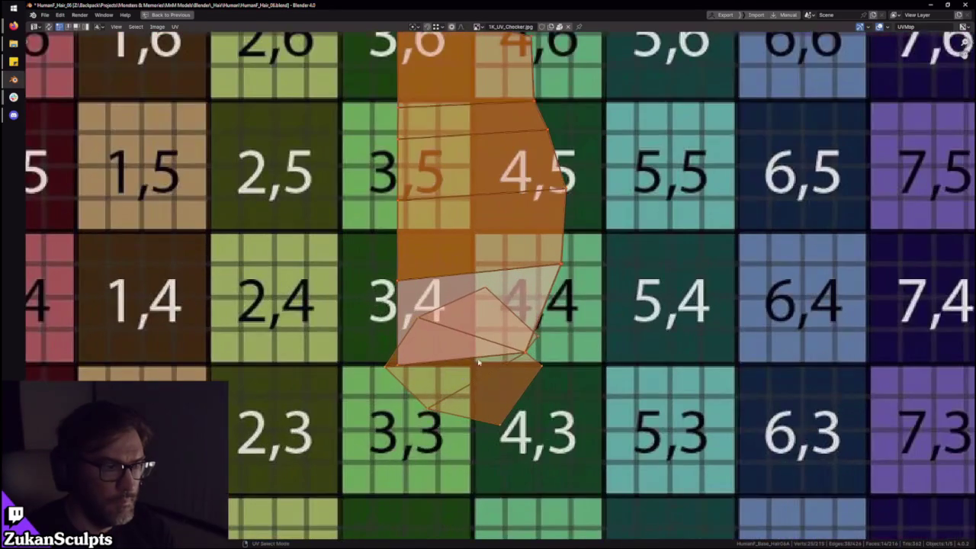
# - Move the island's lower-left and lower-right UV vertices around tiles 3,3 and 4,3
pyautogui.click(425, 410)
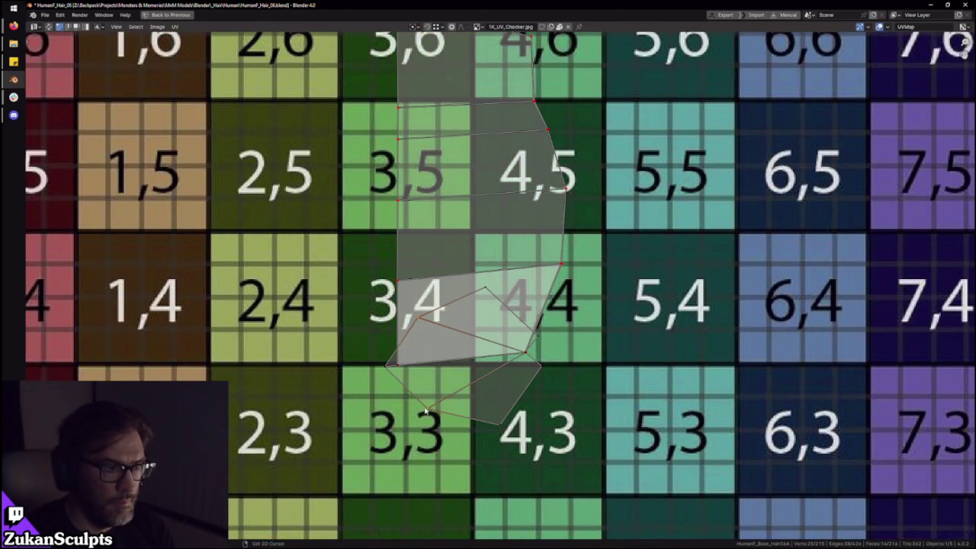
pyautogui.moveTo(433, 412); pyautogui.dragTo(426, 417)
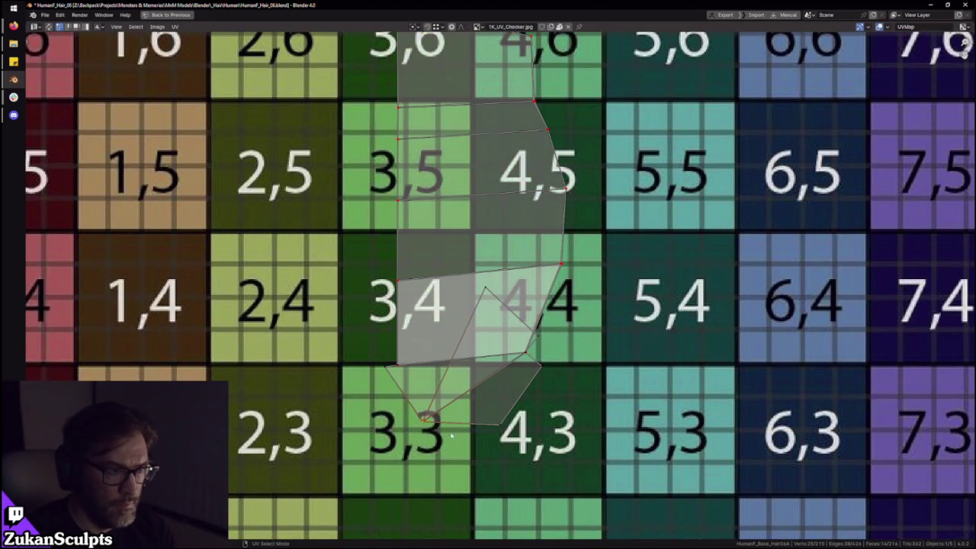
pyautogui.moveTo(387, 384); pyautogui.dragTo(388, 382)
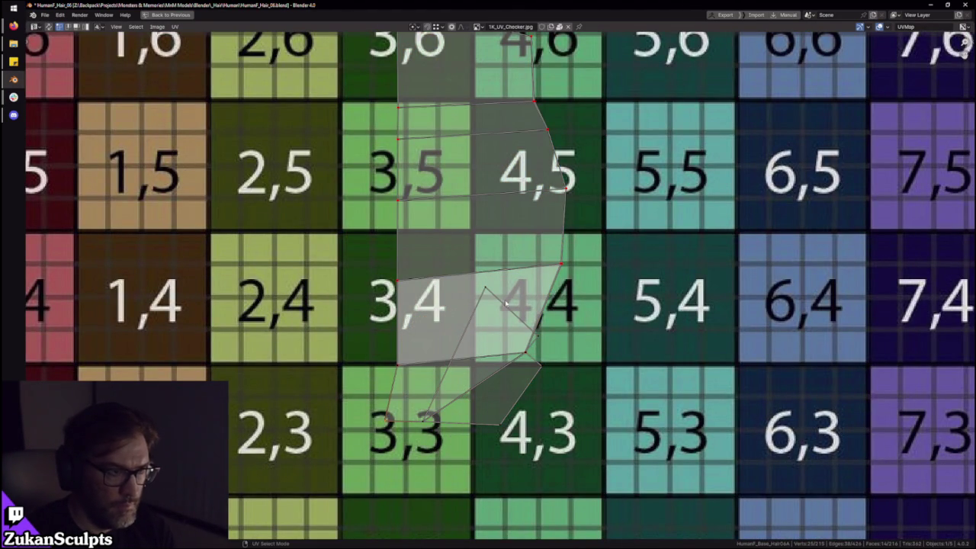
pyautogui.moveTo(485, 289); pyautogui.dragTo(536, 390)
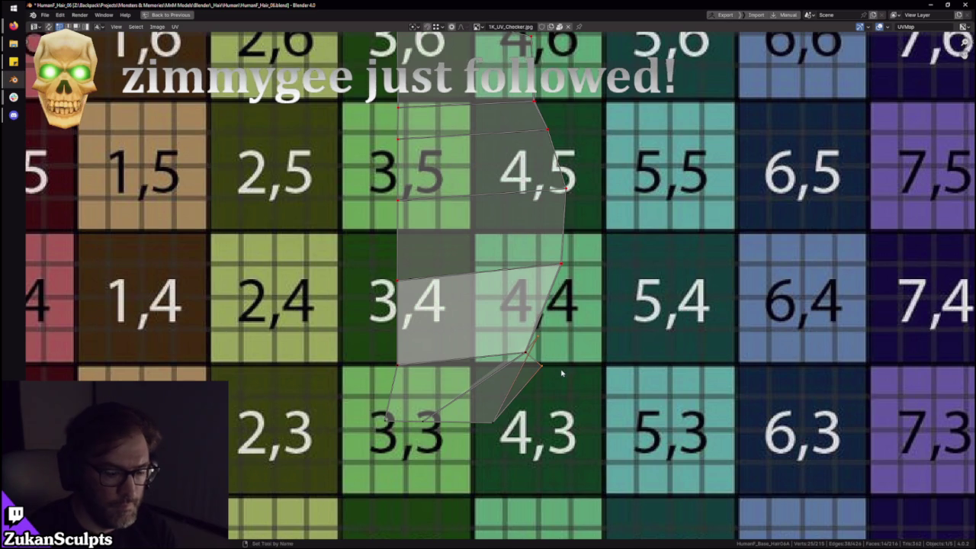
pyautogui.click(656, 334)
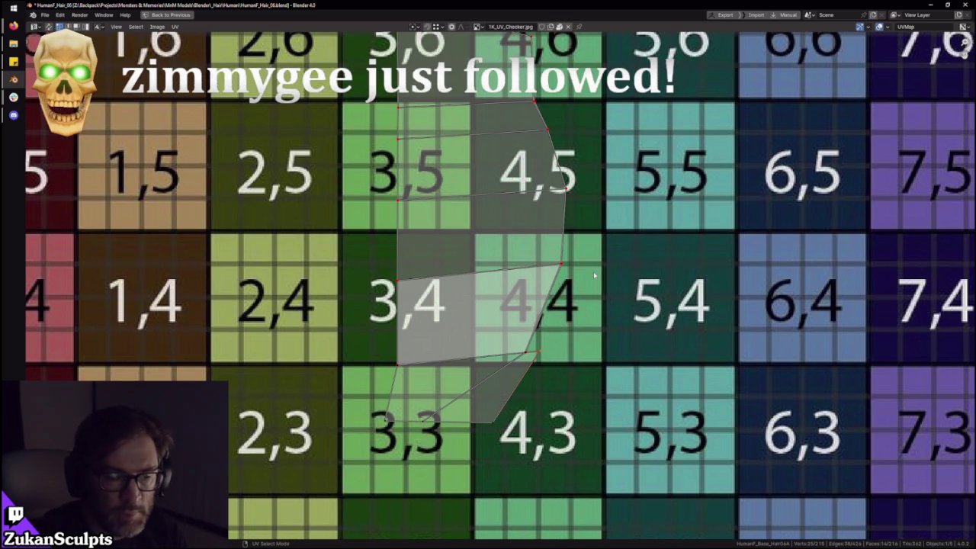
pyautogui.press('g')
pyautogui.press('y')
pyautogui.click(581, 313)
pyautogui.hotkey('ctrl', 'space')
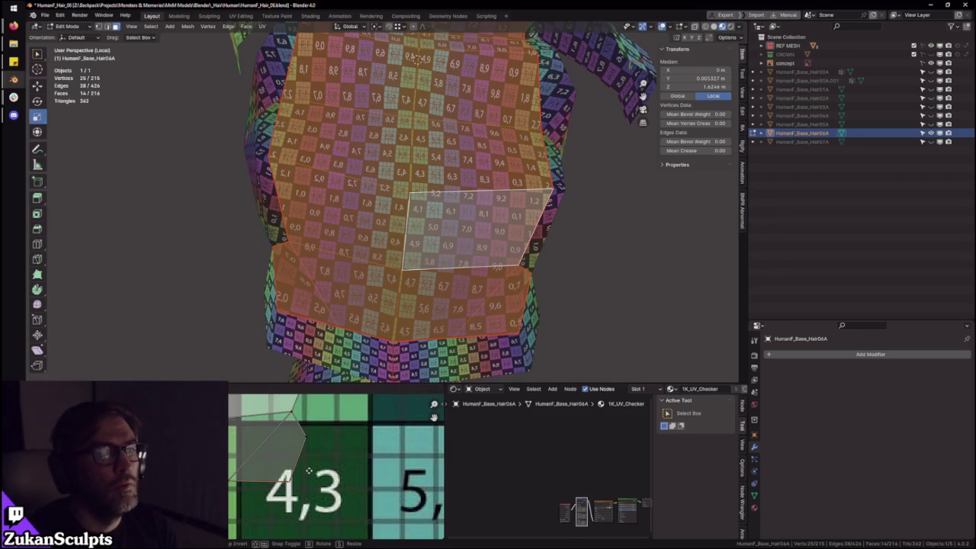
# - Move another hair UV vertex upward, then return Hair06A to Object Mode
pyautogui.moveTo(399, 130); pyautogui.dragTo(427, 152, button='middle')
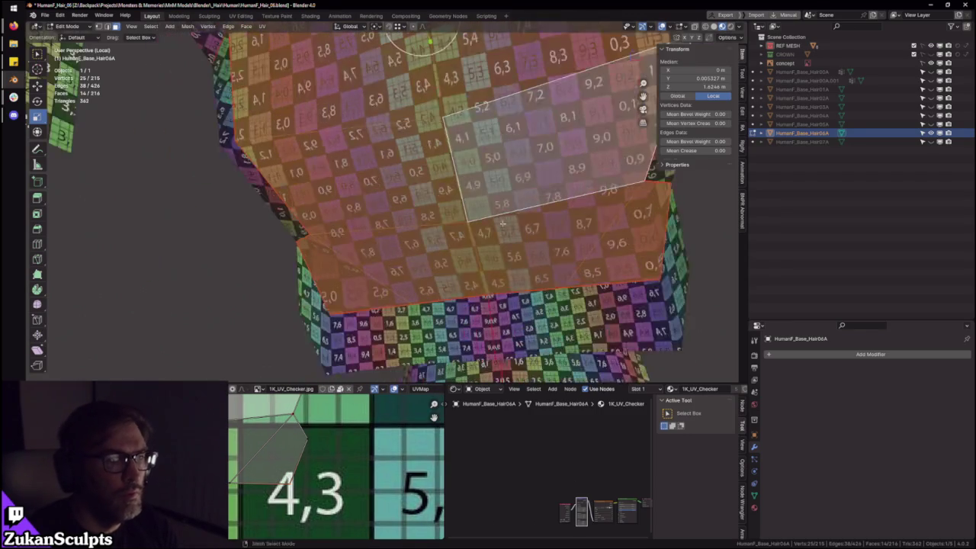
pyautogui.press('g')
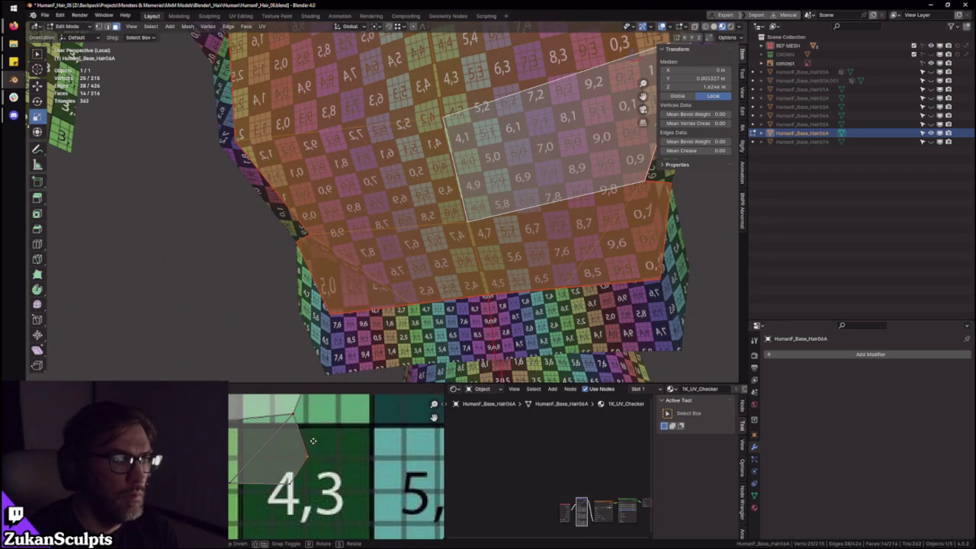
pyautogui.click(329, 398)
pyautogui.press('Tab')
pyautogui.press('KP_Decimal')
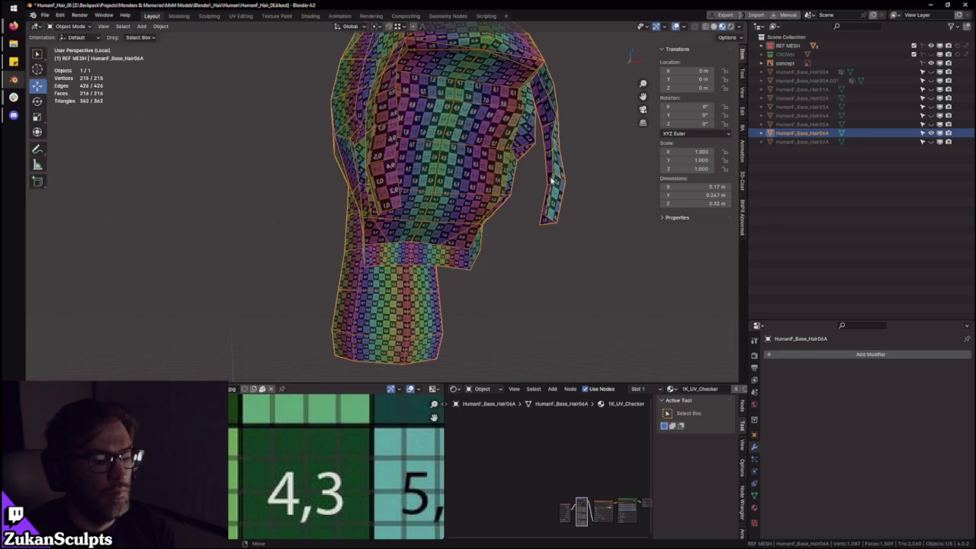
# - Exit Local View and orbit to view the checker-textured hair on the FACE head from below
pyautogui.press('KP_Divide')
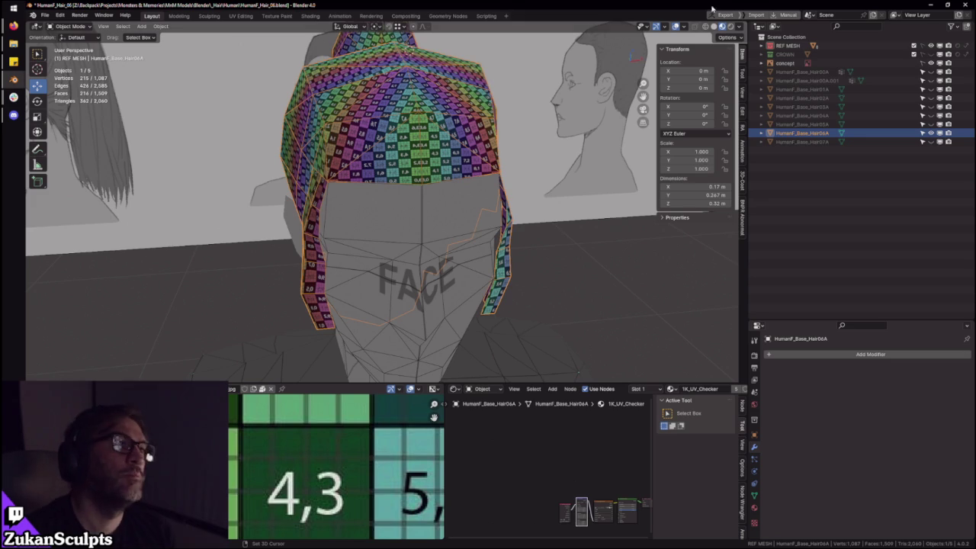
pyautogui.scroll(-3, 533, 267)
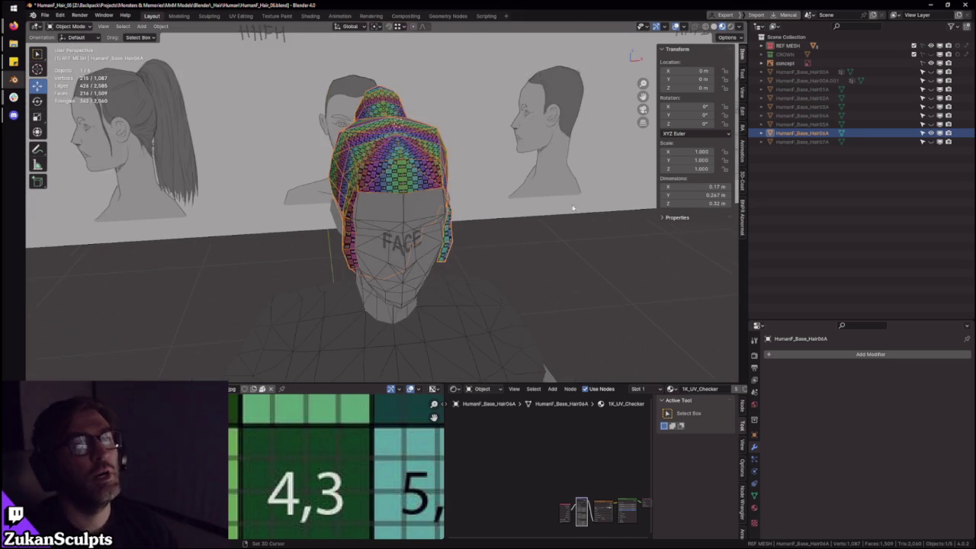
pyautogui.scroll(5, 496, 287)
pyautogui.moveTo(496, 286); pyautogui.dragTo(425, 250, button='middle')
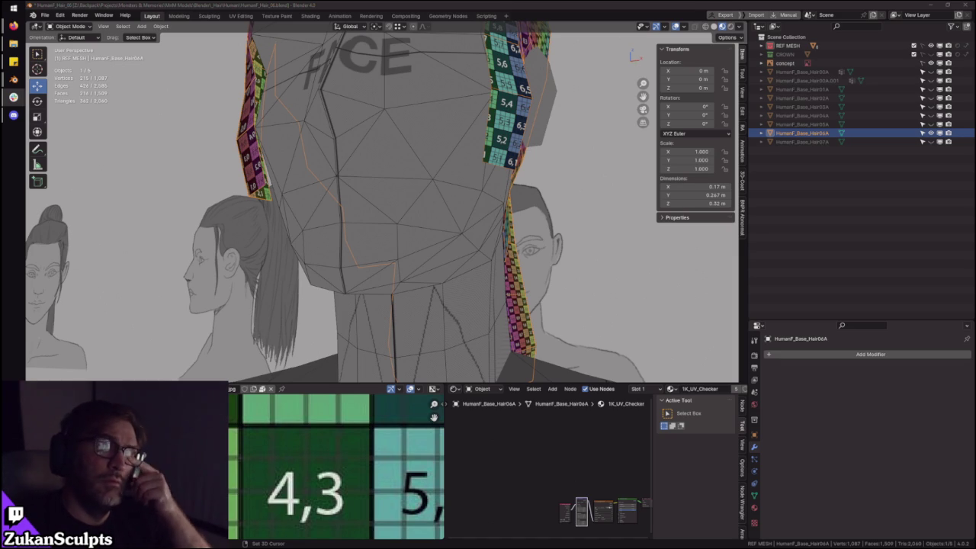
# - Orbit around the hair strips, isolate HumanF_Base_Hair06A and enter Edit Mode
pyautogui.moveTo(457, 229); pyautogui.dragTo(496, 217, button='middle')
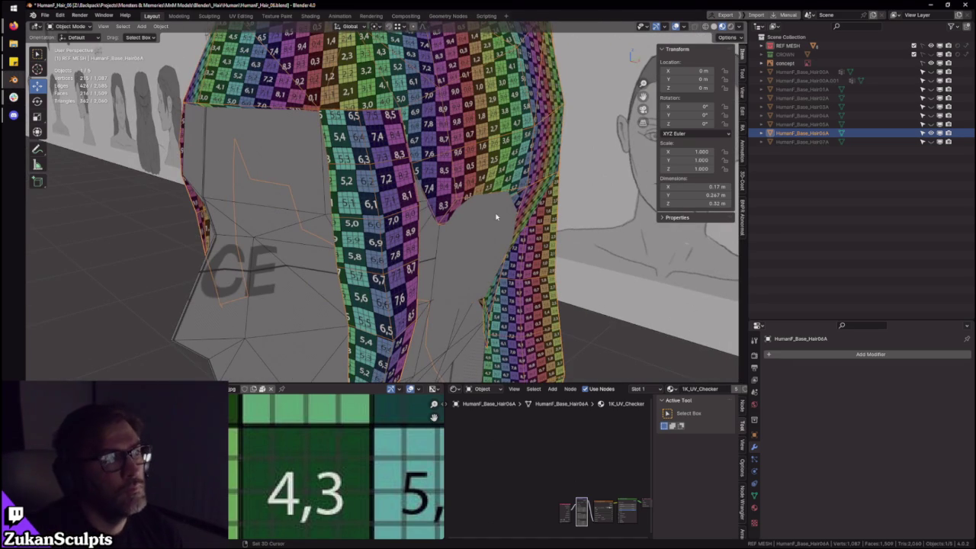
pyautogui.scroll(-5, 495, 217)
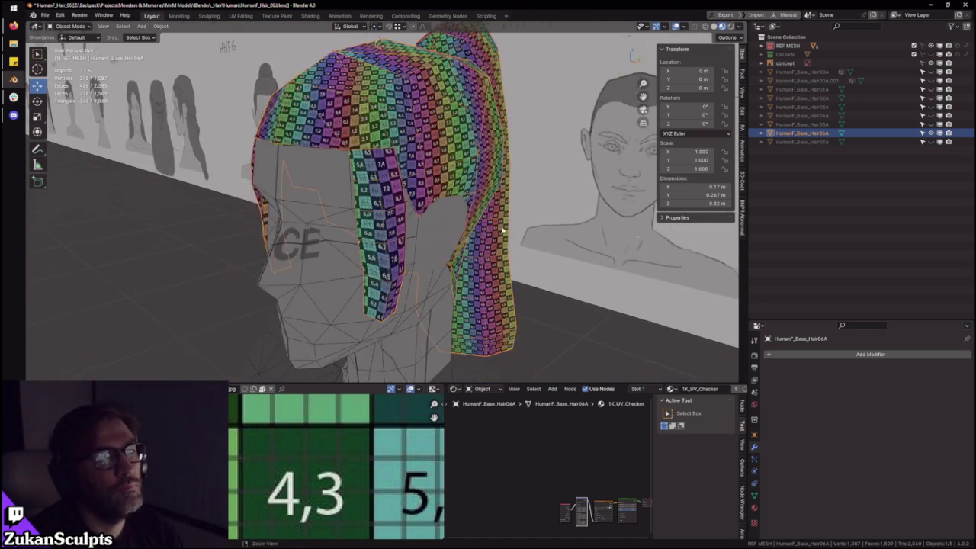
pyautogui.moveTo(430, 205)
pyautogui.mouseDown(button='middle')
pyautogui.moveTo(458, 197)
pyautogui.moveTo(507, 244)
pyautogui.moveTo(514, 178)
pyautogui.moveTo(458, 195)
pyautogui.mouseUp(button='middle')
pyautogui.press('KP_Divide')
pyautogui.scroll(4, 463, 195)
pyautogui.press('Tab')
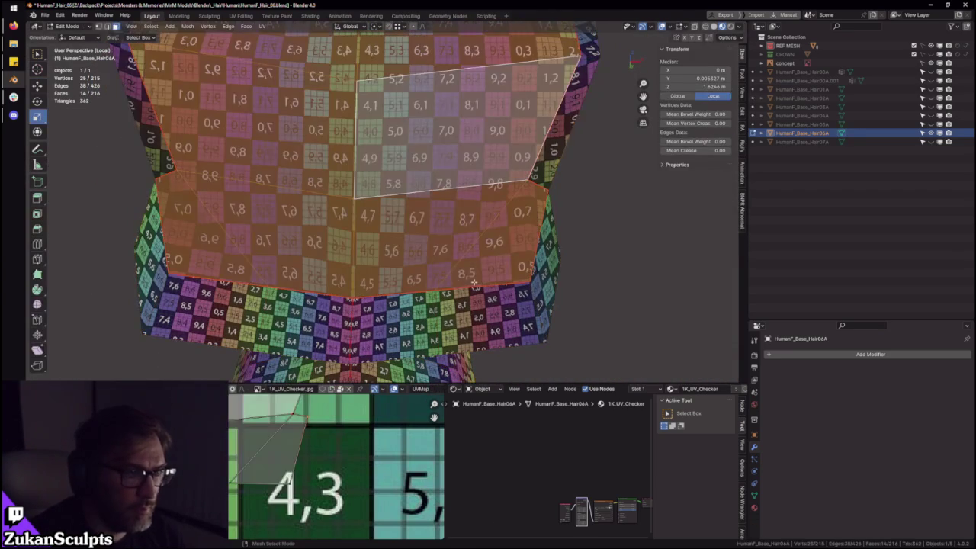
# - Select the whole hair mesh and shift a lower UV corner near tile 4,3
pyautogui.hotkey('alt', 'a')
pyautogui.press('a')
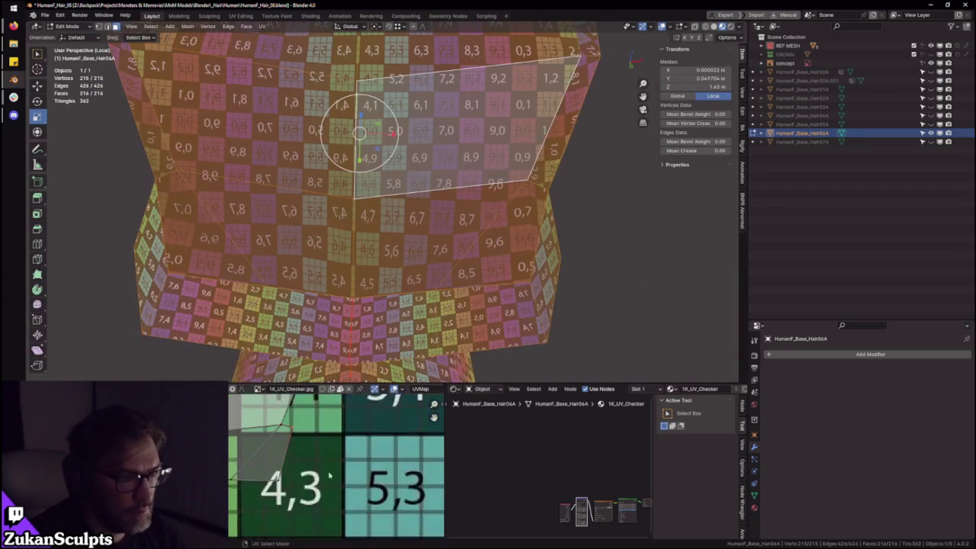
pyautogui.scroll(2, 298, 481)
pyautogui.press('g')
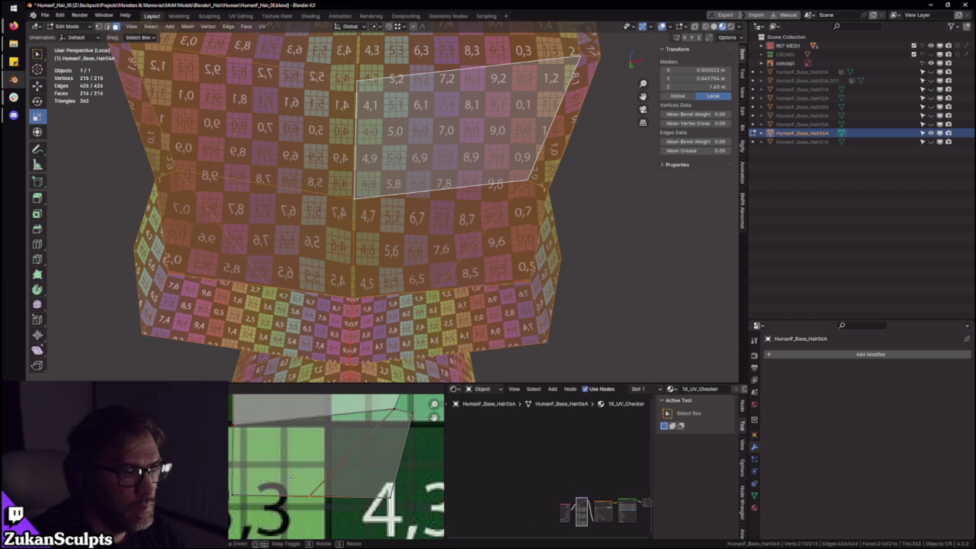
pyautogui.click(281, 455)
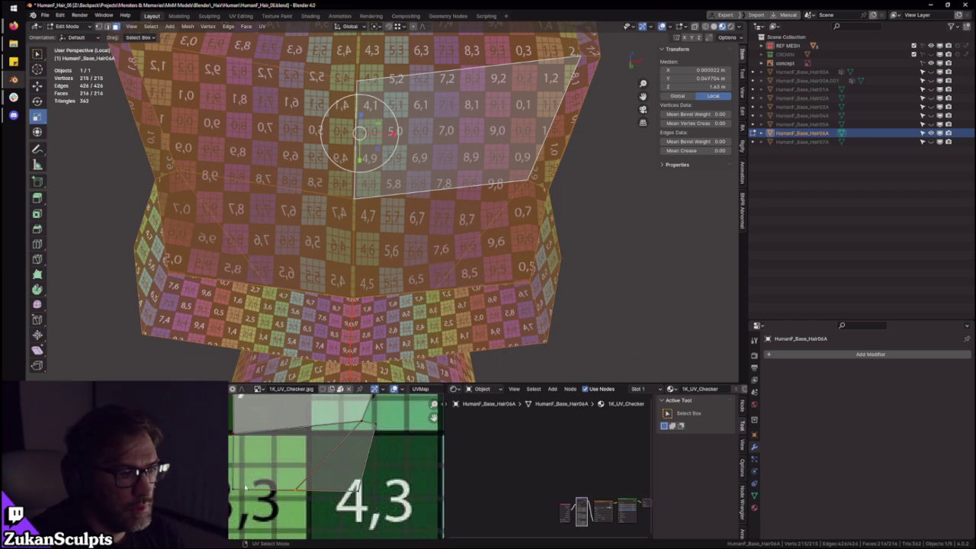
pyautogui.keyDown('ctrl'); pyautogui.hscroll(-2, 271, 436); pyautogui.keyUp('ctrl')
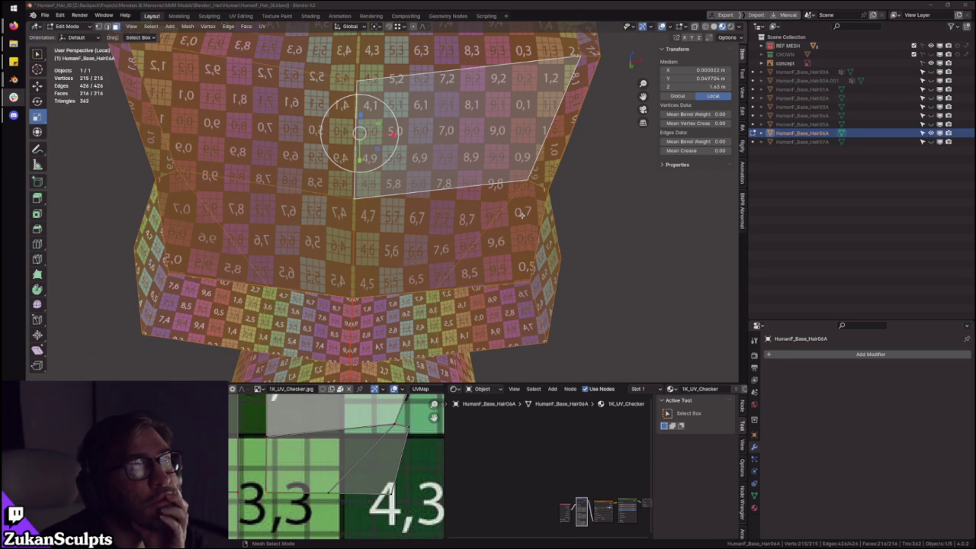
pyautogui.moveTo(522, 215)
pyautogui.keyDown('ctrl'); pyautogui.mouseDown(button='middle')
pyautogui.moveTo(496, 151)
pyautogui.moveTo(488, 176)
pyautogui.moveTo(467, 151)
pyautogui.moveTo(462, 160)
pyautogui.mouseUp(button='middle'); pyautogui.keyUp('ctrl')
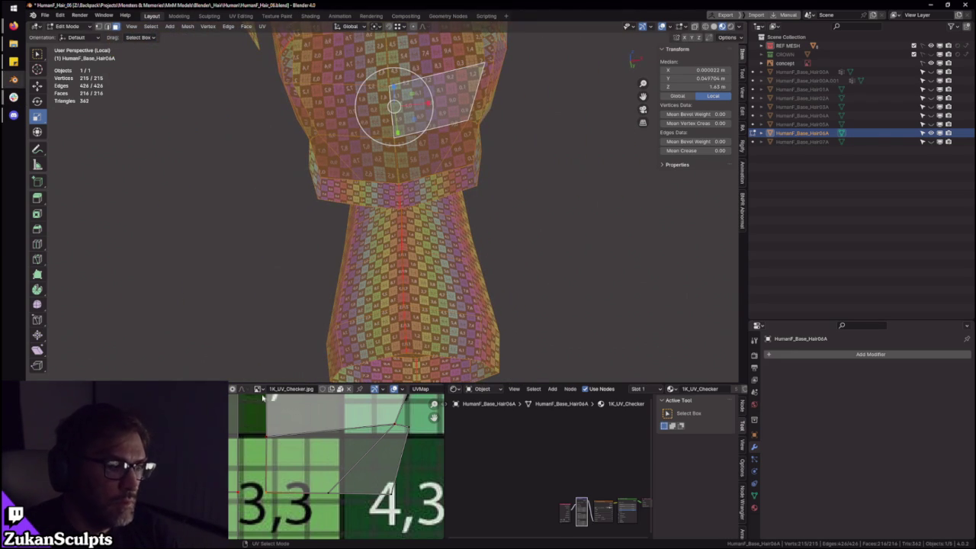
# - Review the UVs, exit to Object Mode, and orbit the isolated checker-textured Hair06A
pyautogui.hotkey('ctrl', 'space')
pyautogui.scroll(2, 387, 80)
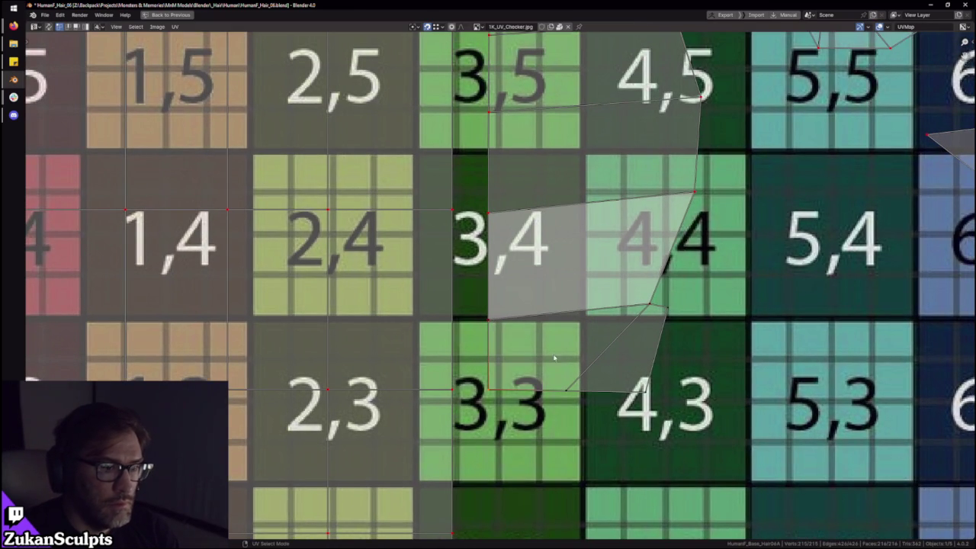
pyautogui.hotkey('ctrl', 'space')
pyautogui.moveTo(539, 168); pyautogui.dragTo(501, 256, button='middle')
pyautogui.moveTo(389, 511); pyautogui.dragTo(334, 471, button='middle')
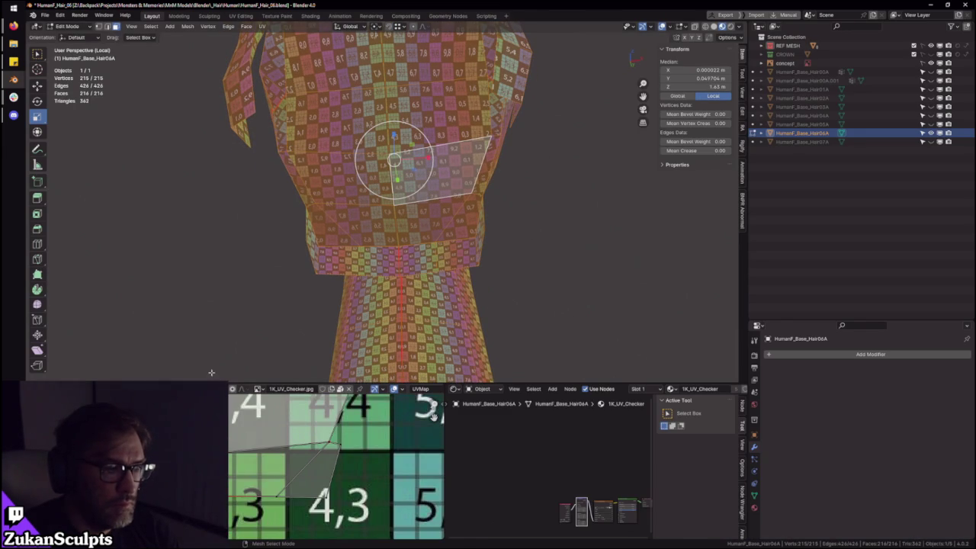
pyautogui.scroll(-3, 468, 211)
pyautogui.press('Tab')
pyautogui.moveTo(529, 191)
pyautogui.mouseDown(button='middle')
pyautogui.moveTo(573, 216)
pyautogui.moveTo(519, 215)
pyautogui.moveTo(562, 211)
pyautogui.moveTo(532, 202)
pyautogui.moveTo(418, 259)
pyautogui.mouseUp(button='middle')
pyautogui.moveTo(540, 219); pyautogui.dragTo(492, 212, button='middle')
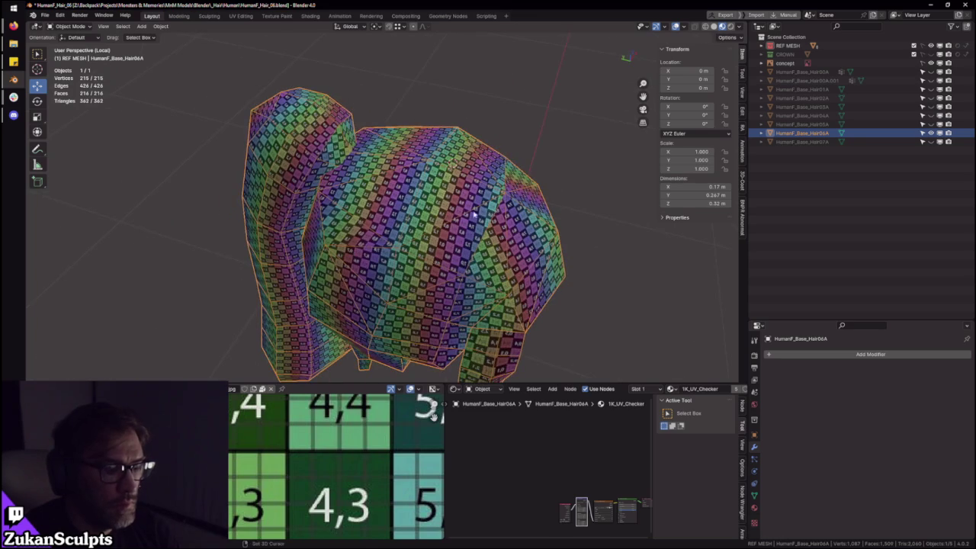
# - Leave Local View and assign the Hair material to Hair06A
pyautogui.press('KP_Divide')
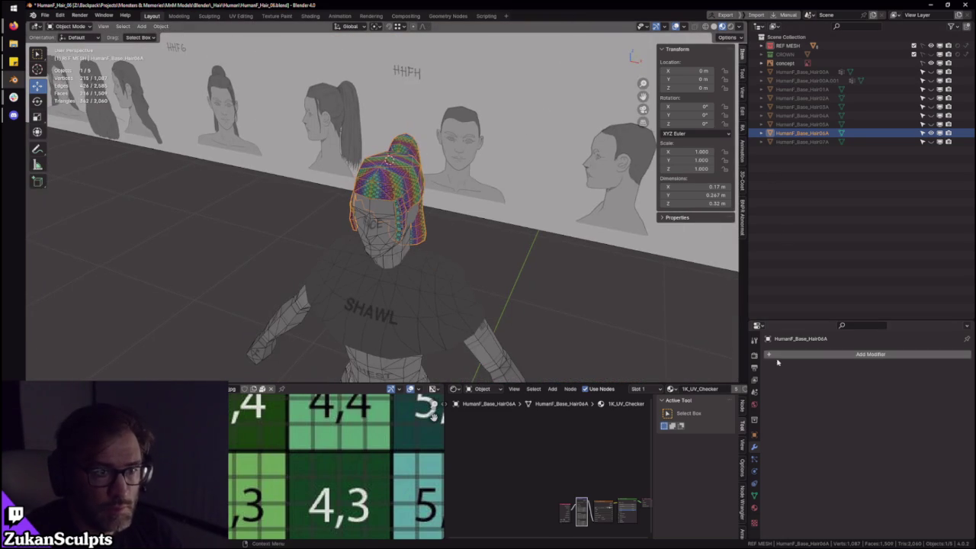
pyautogui.click(754, 507)
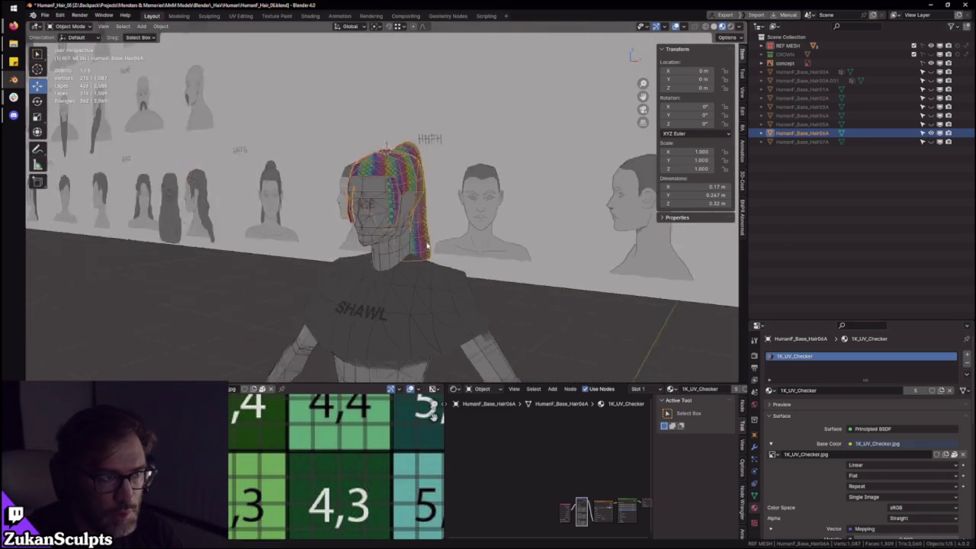
pyautogui.press('Tab')
pyautogui.press('KP_Decimal')
pyautogui.press('Tab')
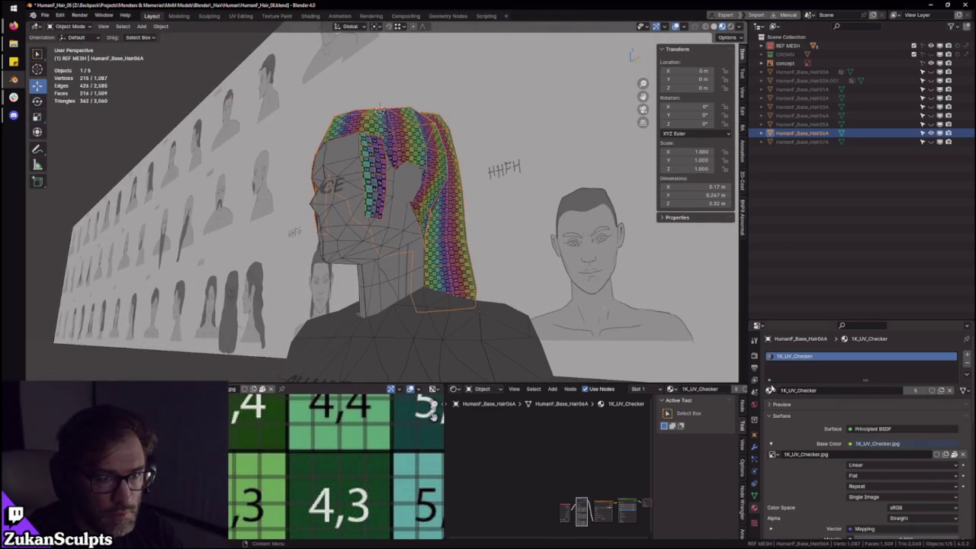
pyautogui.click(770, 389)
pyautogui.click(801, 415)
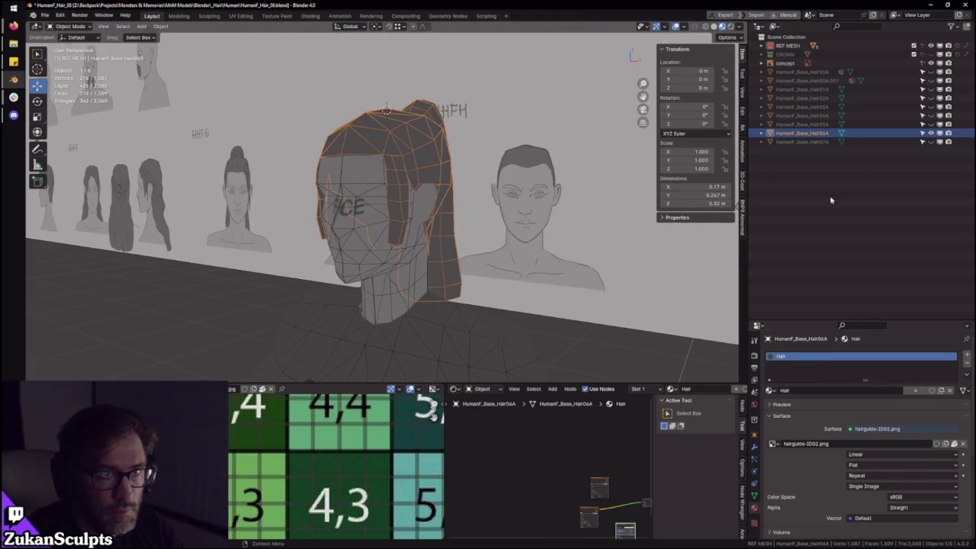
# - Hide Hair06A, Hair07A and Hair05A in the outliner, leaving the short checker-textured Hair04A visible
pyautogui.click(931, 132)
pyautogui.click(931, 142)
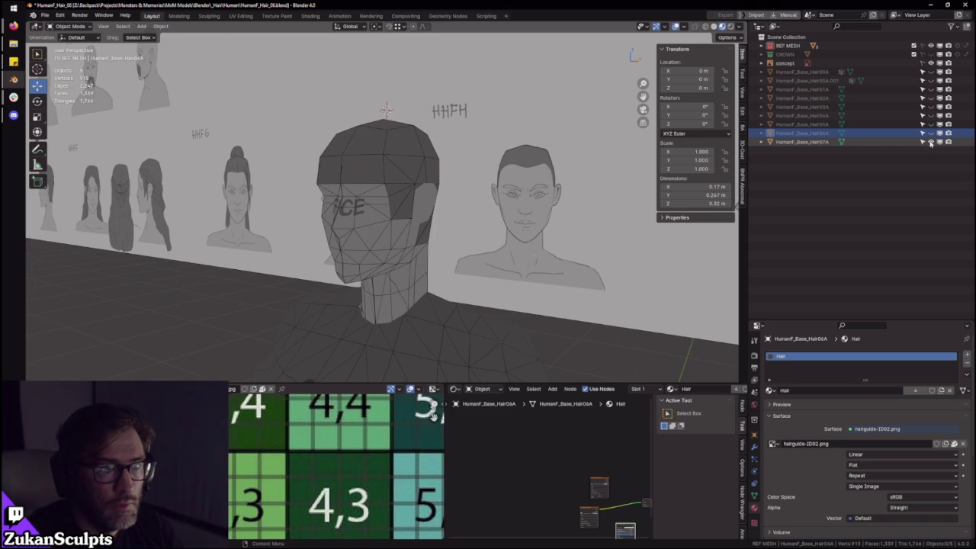
pyautogui.click(931, 142)
pyautogui.click(930, 125)
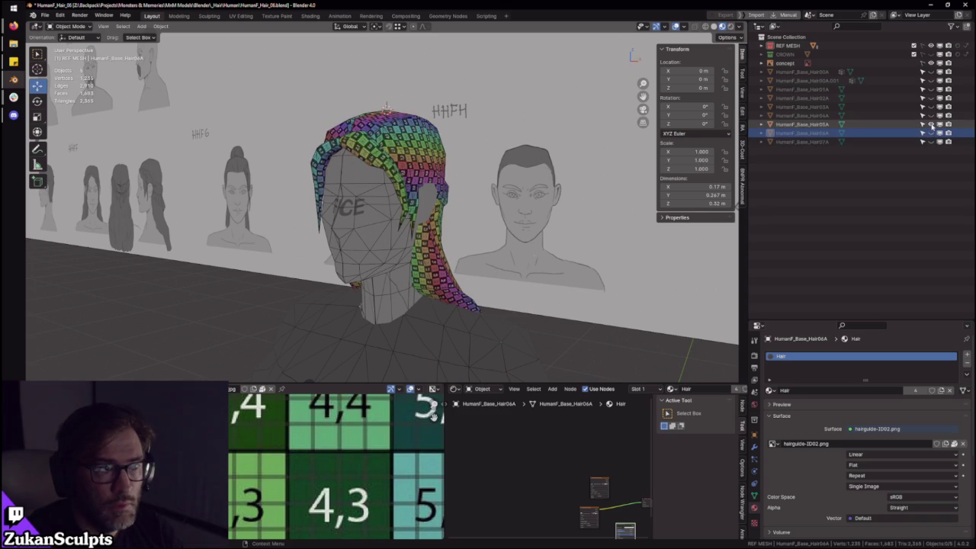
pyautogui.click(427, 164)
pyautogui.press('Tab')
pyautogui.press('Tab')
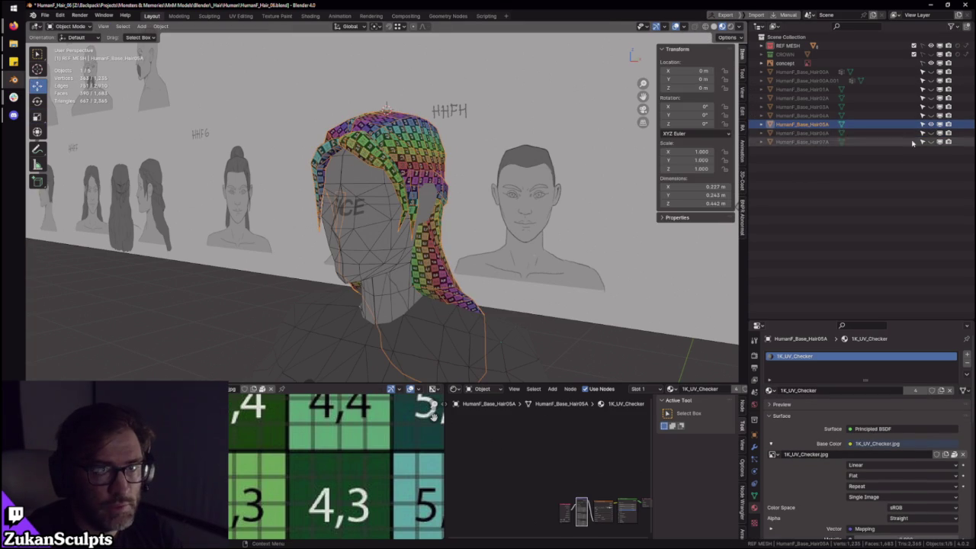
pyautogui.click(932, 124)
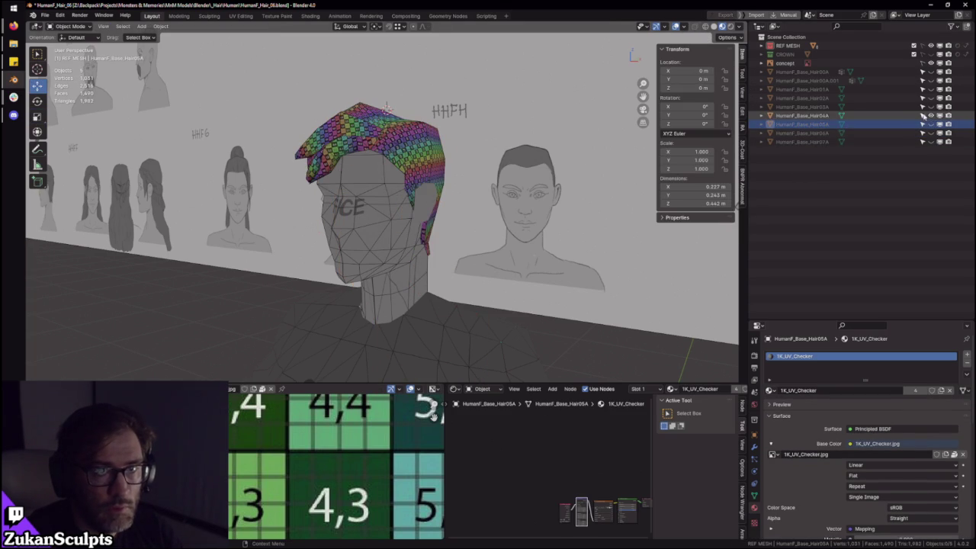
# - Select Hair04A and give it the Hair material in place of the checker
pyautogui.click(382, 144)
pyautogui.click(770, 391)
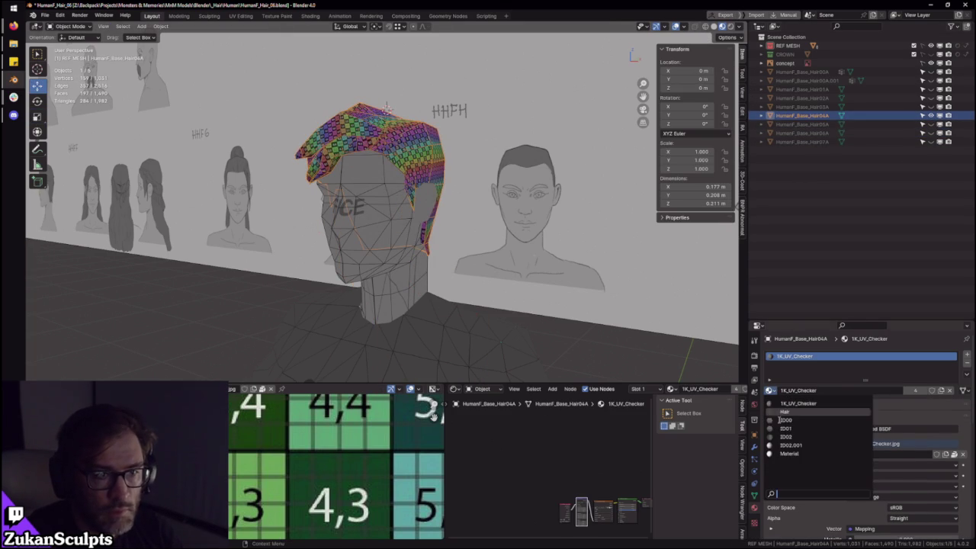
pyautogui.moveTo(458, 259); pyautogui.dragTo(497, 252, button='middle')
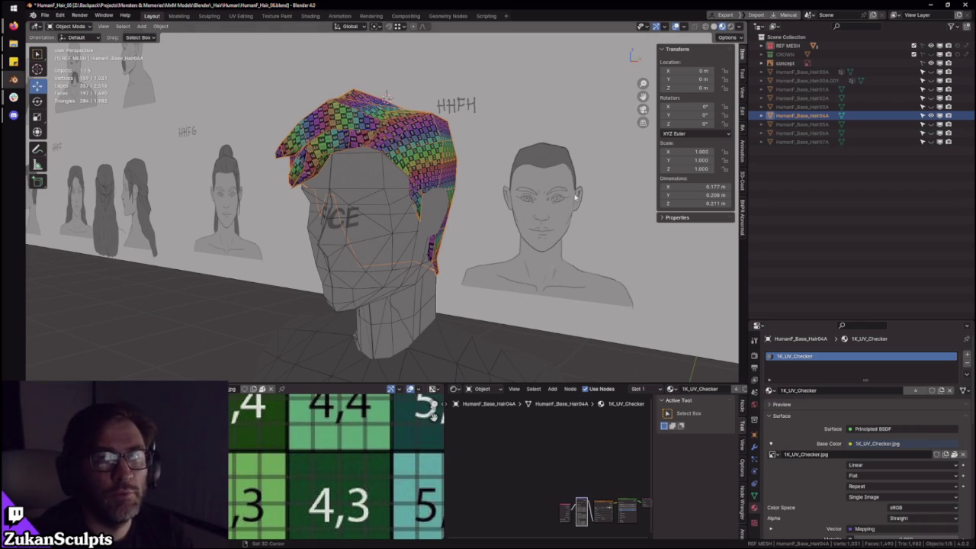
pyautogui.keyDown('ctrl'); pyautogui.moveTo(459, 201); pyautogui.dragTo(460, 131, button='middle'); pyautogui.keyUp('ctrl')
pyautogui.click(770, 390)
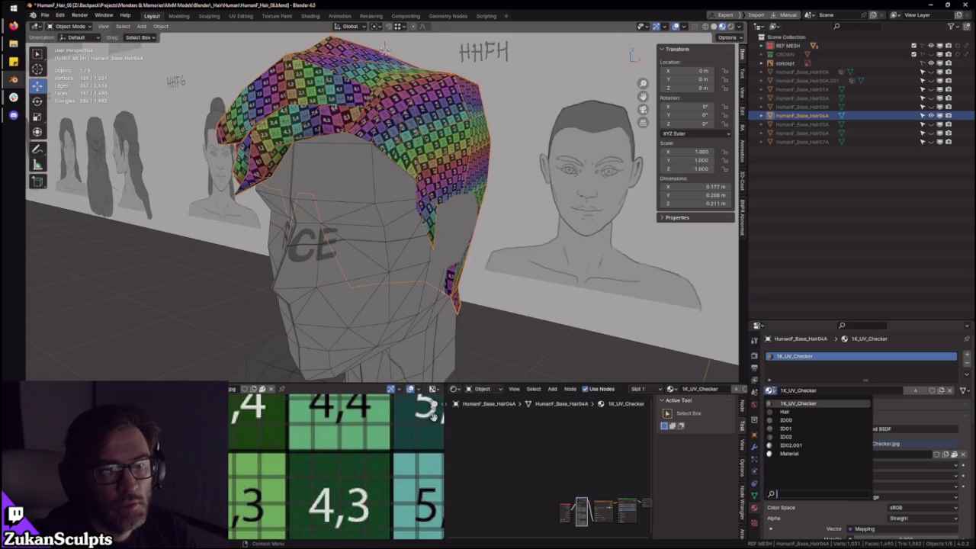
pyautogui.click(794, 412)
# - Isolate Hair04A in Local View and enter Edit Mode on it
pyautogui.moveTo(427, 195); pyautogui.dragTo(517, 190, button='middle')
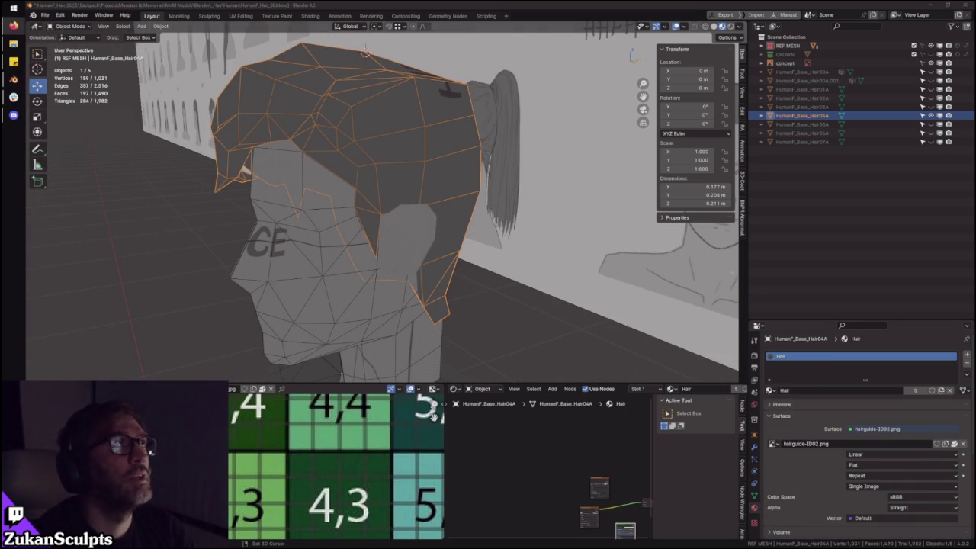
pyautogui.moveTo(396, 115)
pyautogui.mouseDown(button='middle')
pyautogui.moveTo(438, 146)
pyautogui.moveTo(397, 159)
pyautogui.moveTo(371, 148)
pyautogui.mouseUp(button='middle')
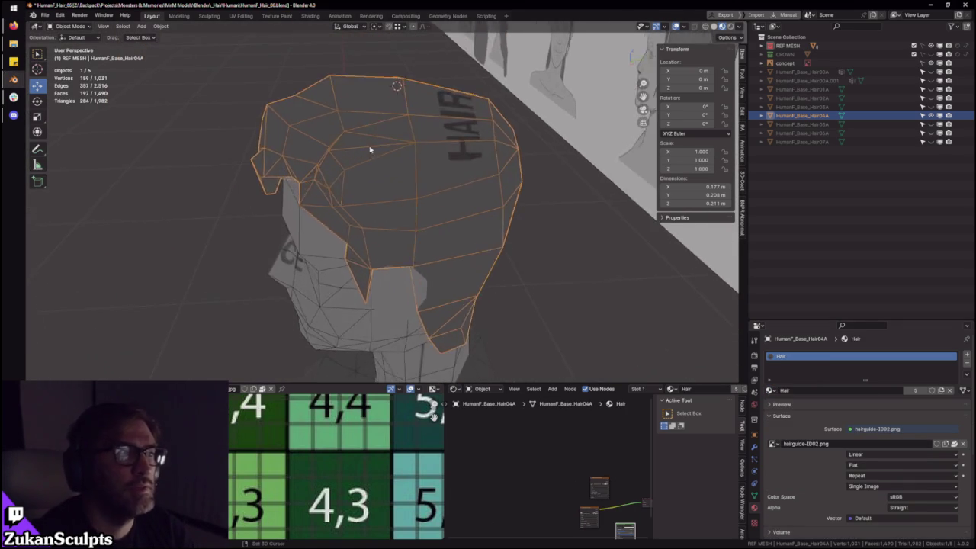
pyautogui.scroll(3, 435, 146)
pyautogui.scroll(-3, 435, 146)
pyautogui.moveTo(436, 146)
pyautogui.mouseDown(button='middle')
pyautogui.moveTo(405, 203)
pyautogui.moveTo(279, 192)
pyautogui.moveTo(322, 160)
pyautogui.moveTo(283, 161)
pyautogui.moveTo(488, 155)
pyautogui.moveTo(519, 224)
pyautogui.mouseUp(button='middle')
pyautogui.press('KP_Divide')
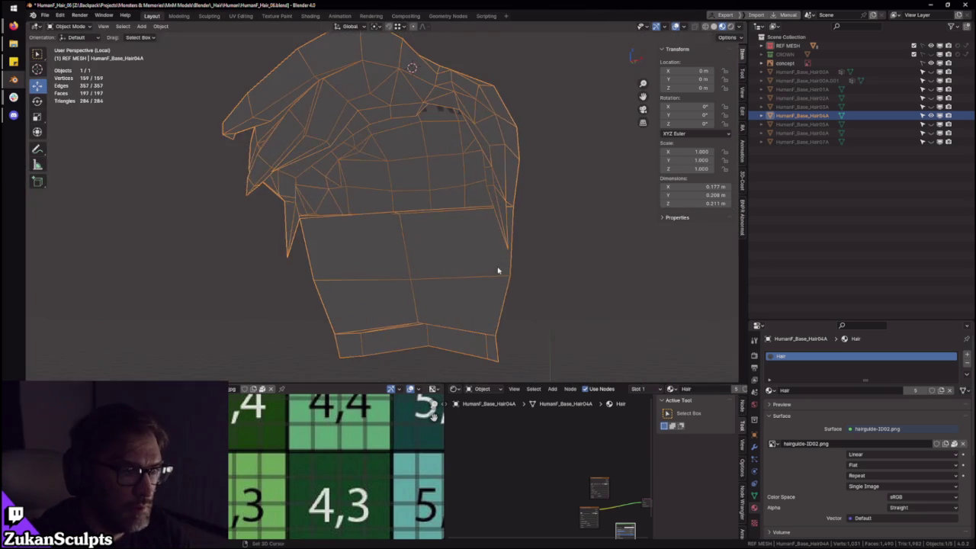
pyautogui.moveTo(507, 285); pyautogui.dragTo(433, 234, button='middle')
pyautogui.press('Tab')
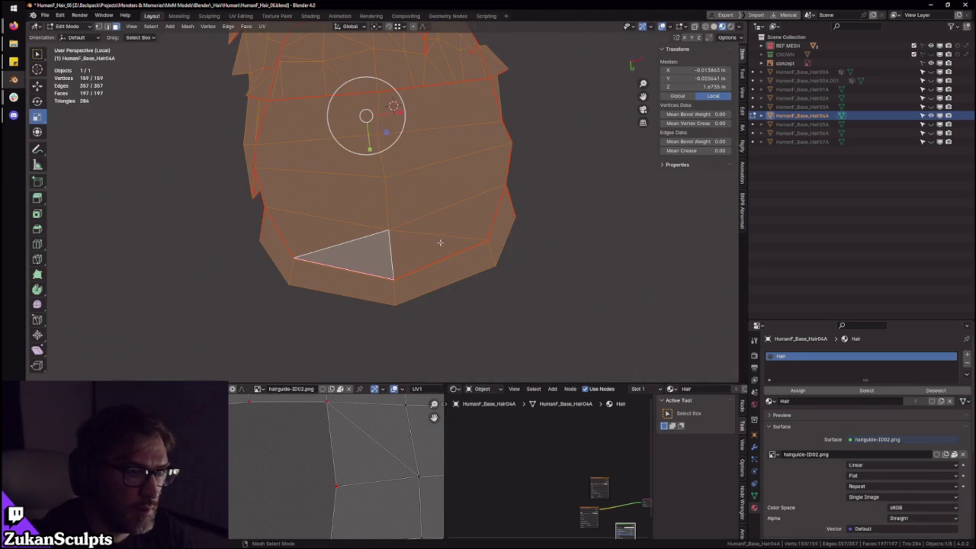
# - Flatten Hair04A's centre vertex loop to zero X width and snap it onto X 0
pyautogui.press('1')
pyautogui.moveTo(408, 174)
pyautogui.mouseDown(button='middle')
pyautogui.moveTo(404, 157)
pyautogui.moveTo(427, 229)
pyautogui.moveTo(479, 300)
pyautogui.mouseUp(button='middle')
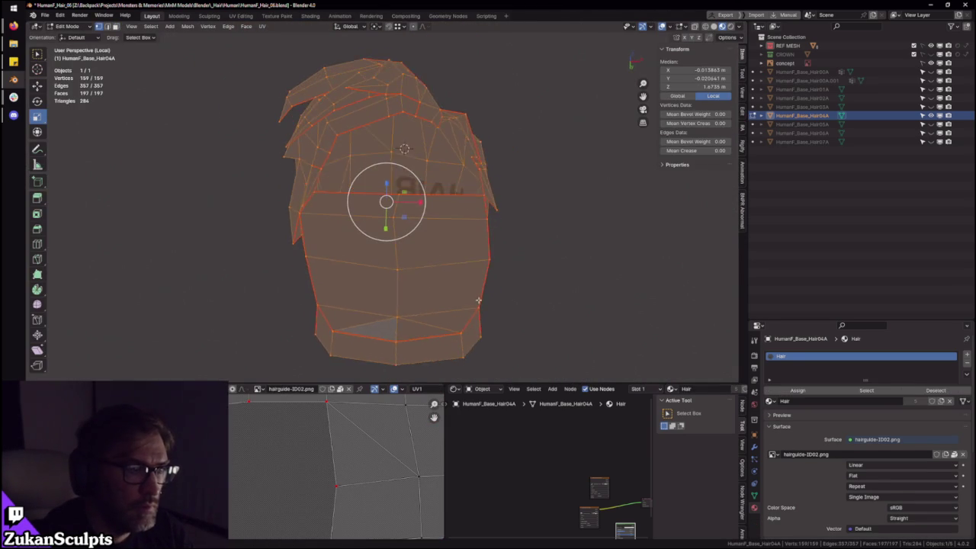
pyautogui.scroll(2, 435, 301)
pyautogui.keyDown('alt'); pyautogui.click(396, 285); pyautogui.keyUp('alt')
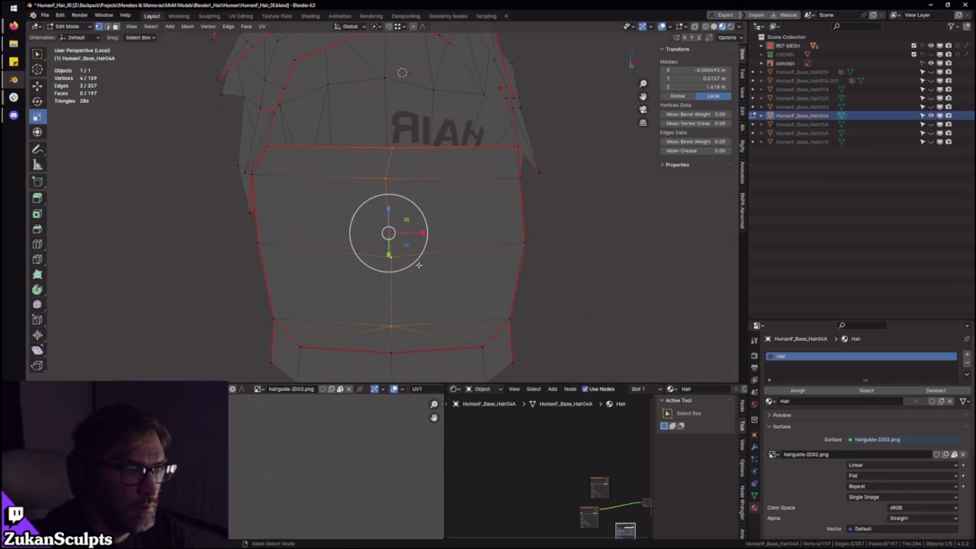
pyautogui.moveTo(447, 199)
pyautogui.mouseDown(button='middle')
pyautogui.moveTo(453, 240)
pyautogui.moveTo(419, 297)
pyautogui.moveTo(431, 214)
pyautogui.mouseUp(button='middle')
pyautogui.press('s')
pyautogui.press('x')
pyautogui.press('0')
pyautogui.press('Return')
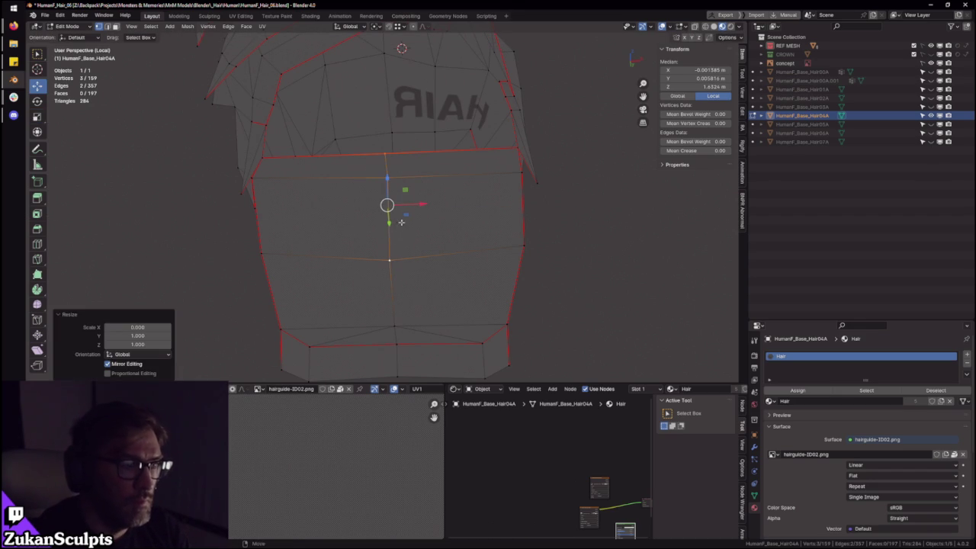
pyautogui.hotkey('shift', 'Tab')
pyautogui.press('g')
pyautogui.press('x')
pyautogui.click(396, 326)
# - Check the mesh in front and side X-ray views, then slide an inner corner vertex -0.007295 m along Y
pyautogui.moveTo(396, 326); pyautogui.dragTo(440, 247, button='middle')
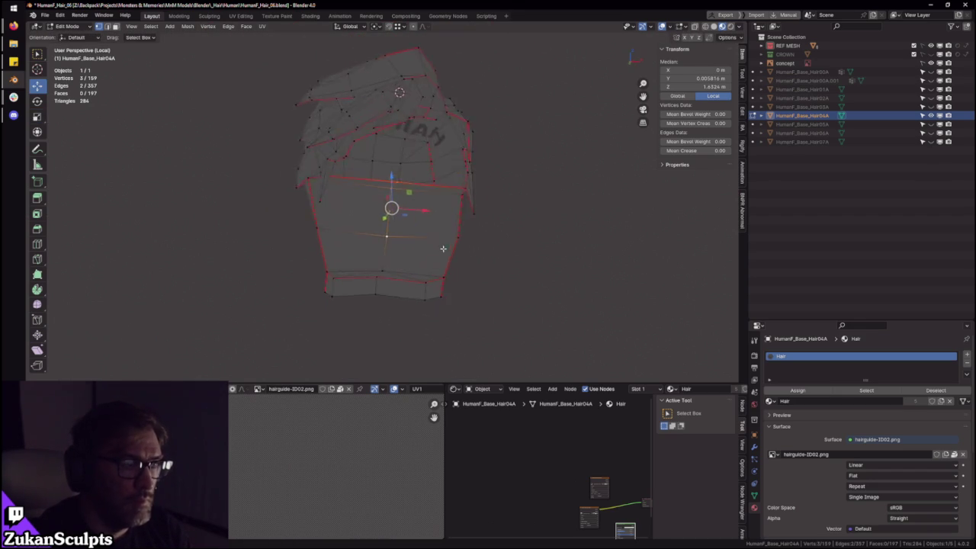
pyautogui.press('KP_1')
pyautogui.scroll(2, 425, 257)
pyautogui.scroll(1, 427, 257)
pyautogui.hotkey('alt', 'z')
pyautogui.moveTo(428, 246); pyautogui.dragTo(421, 144, button='middle')
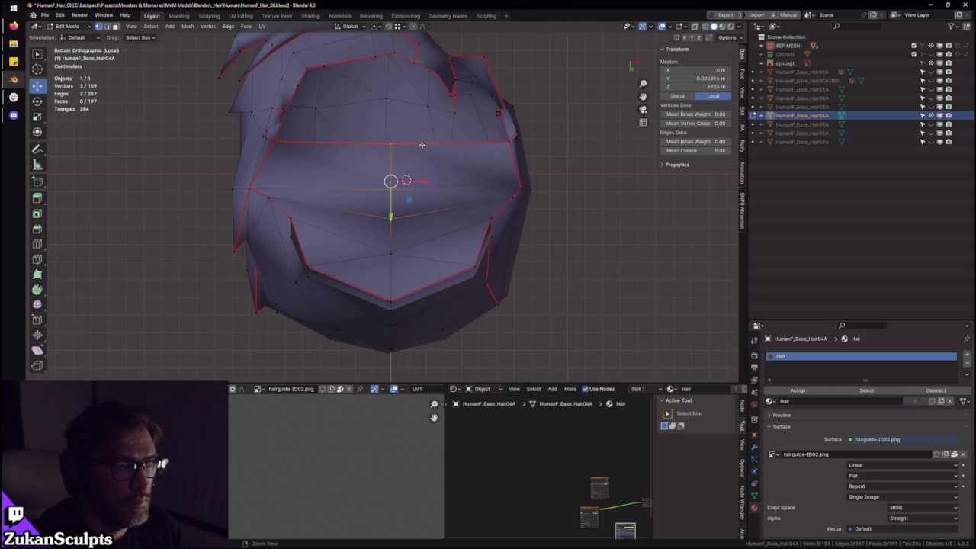
pyautogui.press('KP_3')
pyautogui.hotkey('alt', 'z')
pyautogui.scroll(2, 395, 261)
pyautogui.scroll(2, 395, 261)
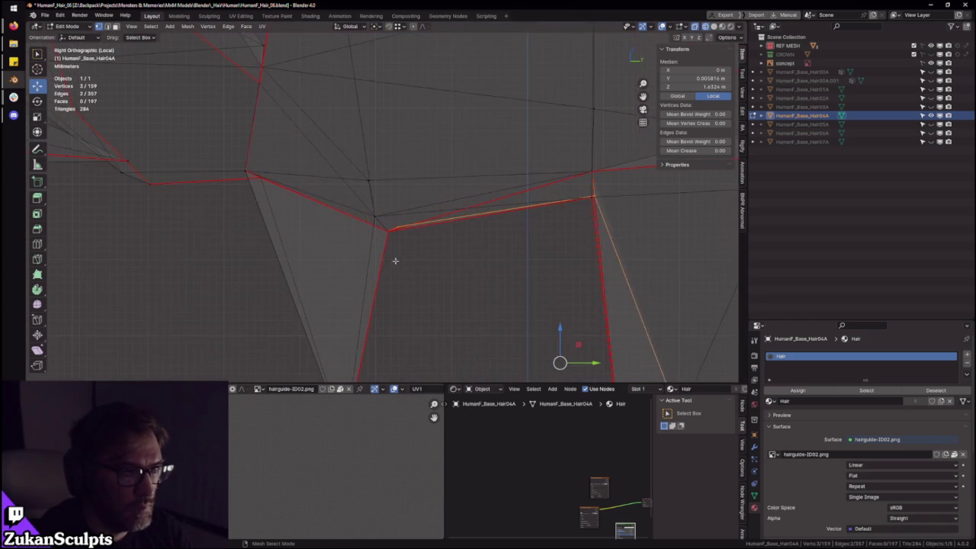
pyautogui.scroll(2, 395, 261)
pyautogui.moveTo(420, 224)
pyautogui.mouseDown(button='middle')
pyautogui.moveTo(437, 256)
pyautogui.moveTo(443, 239)
pyautogui.moveTo(427, 233)
pyautogui.moveTo(468, 262)
pyautogui.mouseUp(button='middle')
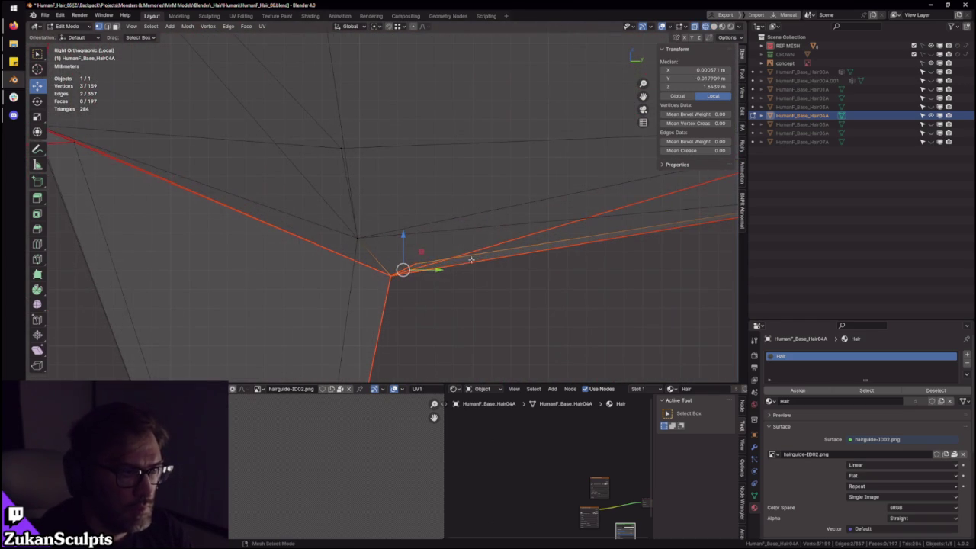
pyautogui.moveTo(418, 279); pyautogui.dragTo(419, 278)
pyautogui.moveTo(419, 279)
pyautogui.mouseDown(button='middle')
pyautogui.moveTo(468, 251)
pyautogui.moveTo(442, 267)
pyautogui.moveTo(453, 277)
pyautogui.mouseUp(button='middle')
pyautogui.click(439, 271)
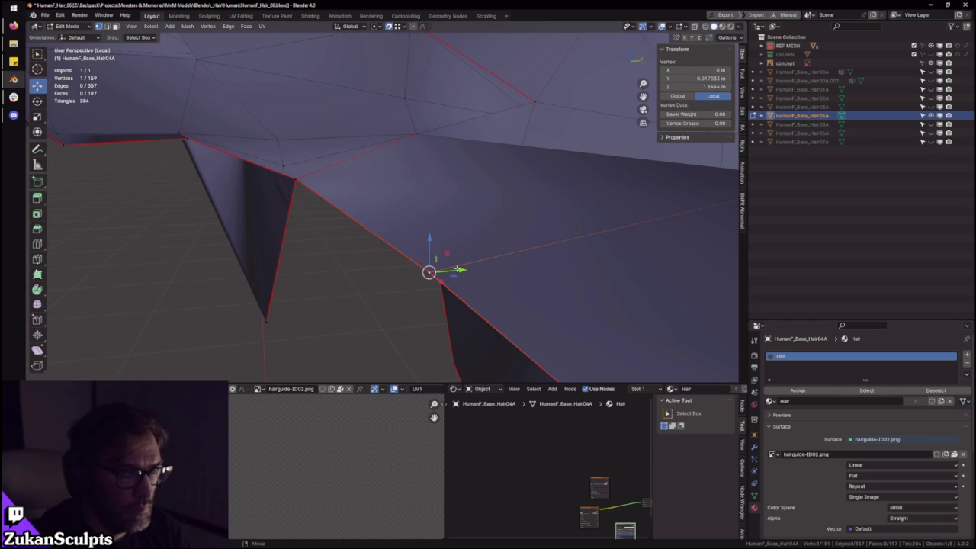
pyautogui.moveTo(456, 270); pyautogui.dragTo(317, 187)
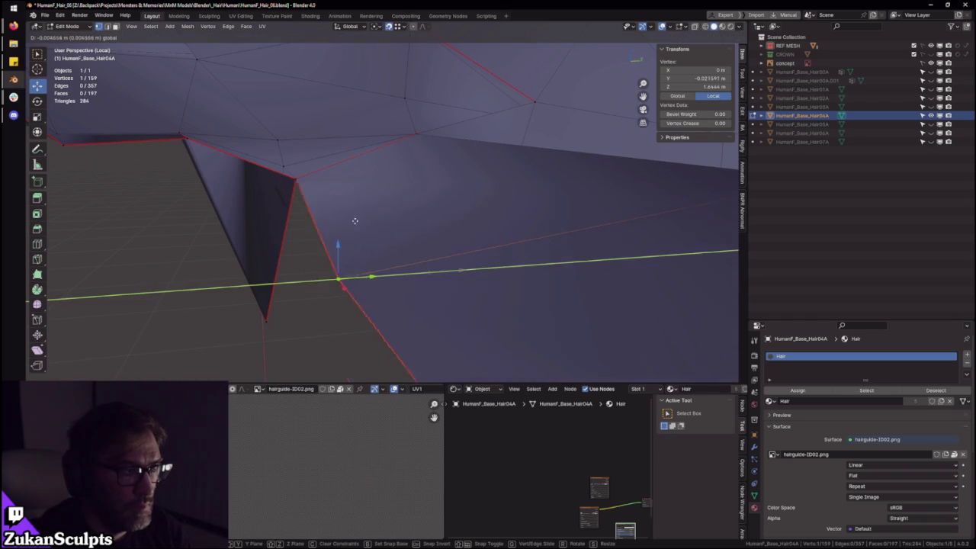
# - Inspect the small triangle face, then box-select the two inner-corner vertices in Right Ortho
pyautogui.hotkey('alt', 'a')
pyautogui.moveTo(298, 219); pyautogui.dragTo(262, 186, button='middle')
pyautogui.hotkey('ctrl', 'Tab')
pyautogui.click(285, 201)
pyautogui.press('KP_Decimal')
pyautogui.moveTo(318, 214)
pyautogui.mouseDown(button='middle')
pyautogui.moveTo(490, 212)
pyautogui.moveTo(459, 289)
pyautogui.moveTo(398, 242)
pyautogui.mouseUp(button='middle')
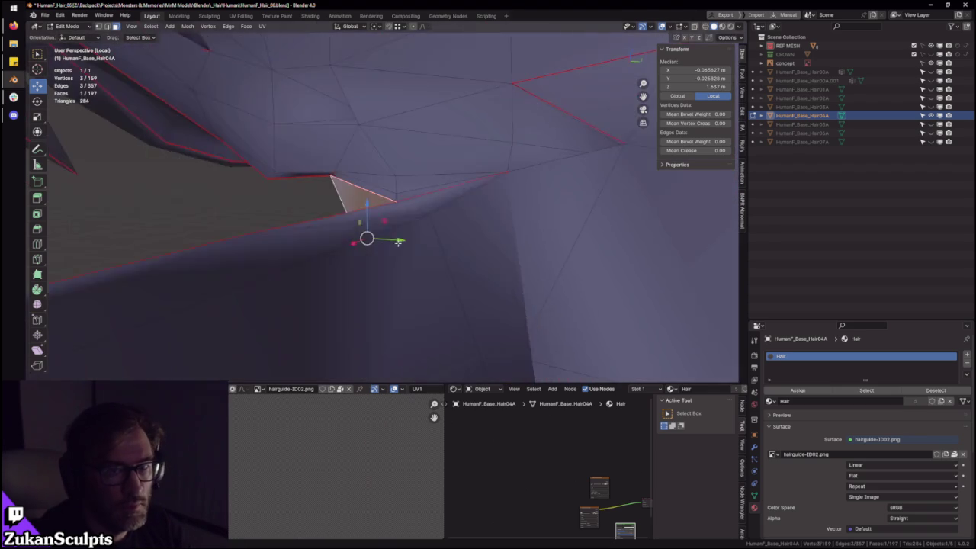
pyautogui.press('KP_3')
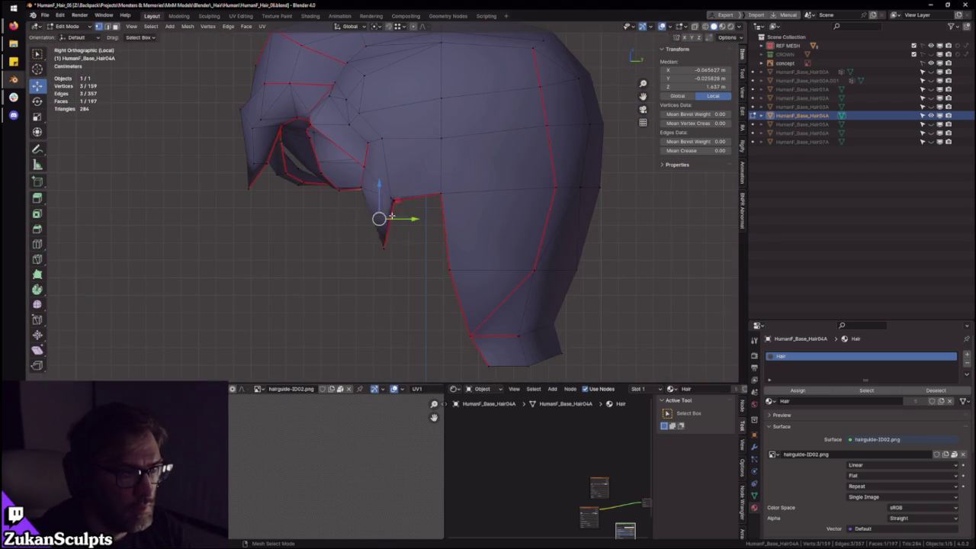
pyautogui.scroll(5, 390, 217)
pyautogui.scroll(5, 401, 244)
pyautogui.moveTo(450, 209); pyautogui.dragTo(442, 212)
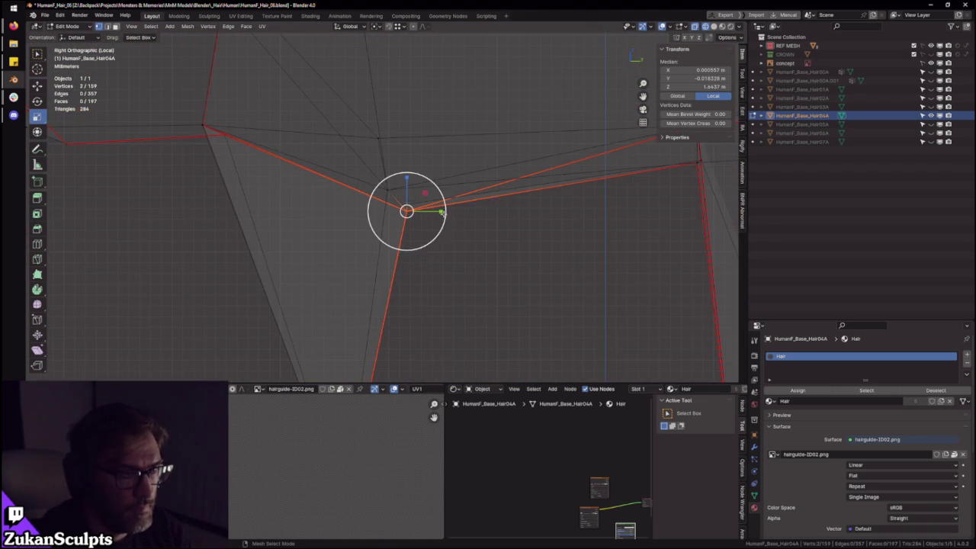
# - Flatten the two inner-corner vertices along Y
pyautogui.moveTo(455, 226); pyautogui.dragTo(428, 222, button='middle')
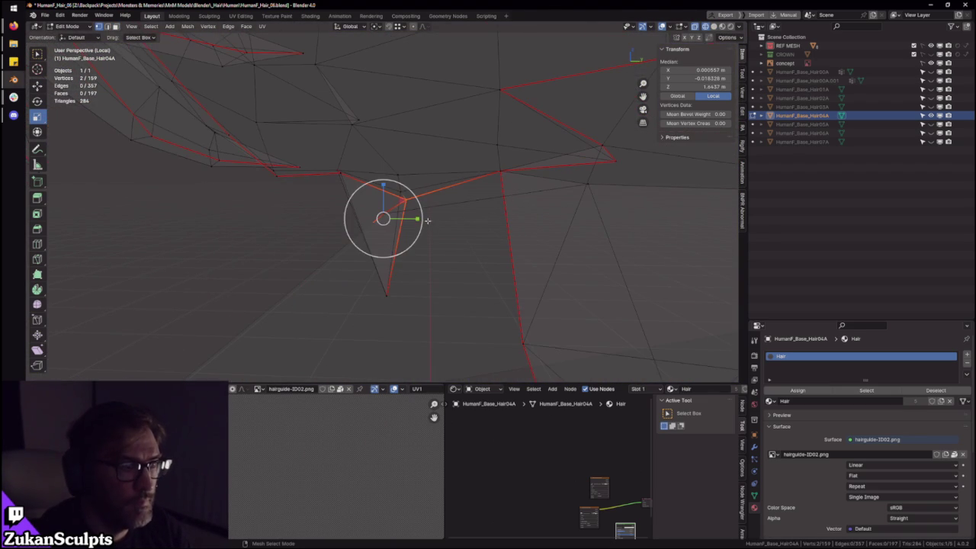
pyautogui.moveTo(416, 219); pyautogui.dragTo(412, 219)
pyautogui.press('Return')
pyautogui.press('KP_3')
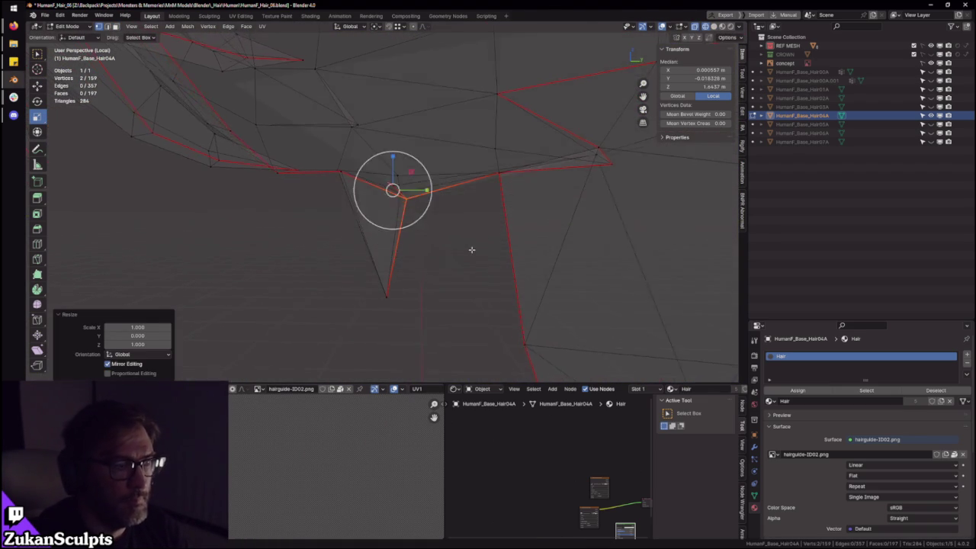
pyautogui.scroll(3, 450, 229)
pyautogui.scroll(-2, 405, 160)
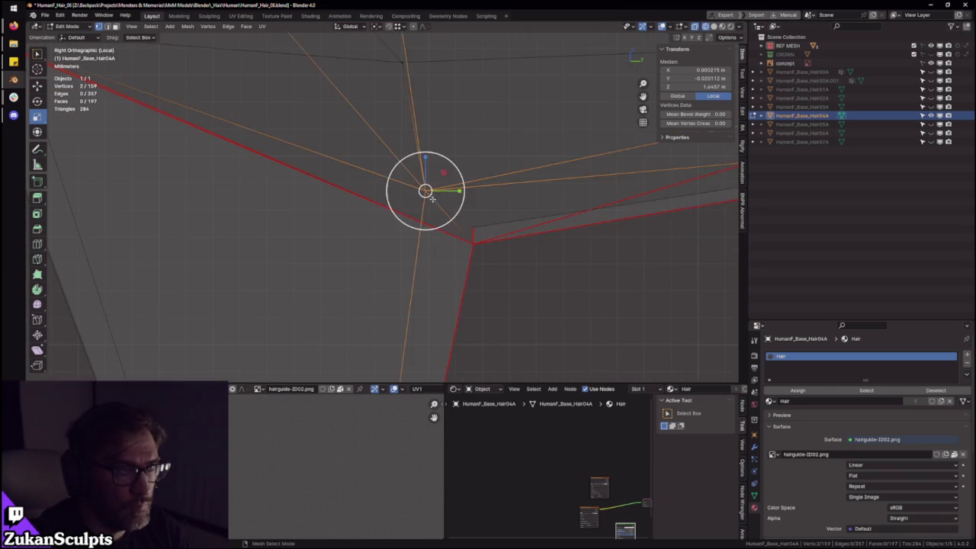
pyautogui.scroll(-2, 405, 161)
pyautogui.scroll(-3, 413, 134)
pyautogui.moveTo(414, 134)
pyautogui.mouseDown(button='middle')
pyautogui.moveTo(488, 160)
pyautogui.moveTo(321, 192)
pyautogui.mouseUp(button='middle')
pyautogui.scroll(3, 488, 161)
# - Box-select the two stray vertices to align in the right side orthographic view
pyautogui.press('KP_3')
pyautogui.scroll(2, 434, 235)
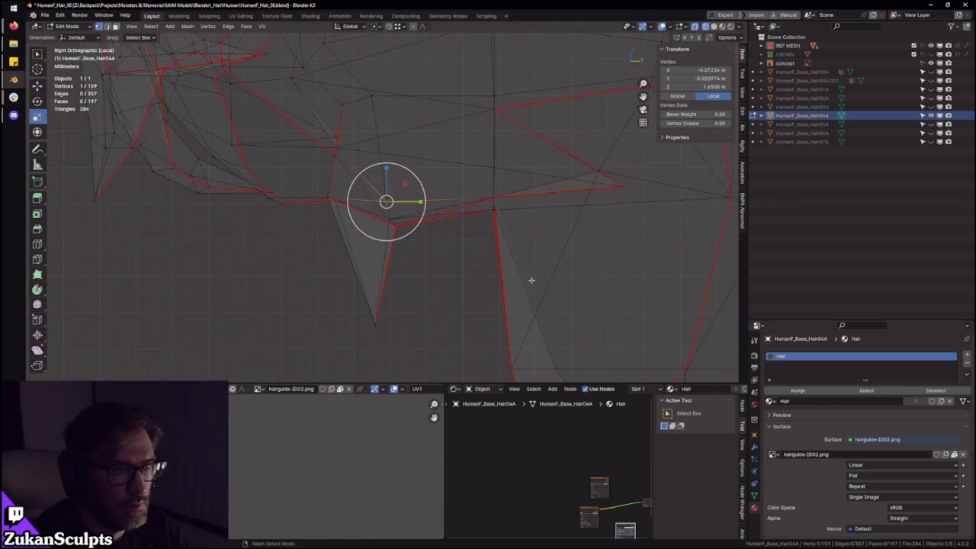
pyautogui.scroll(2, 537, 283)
pyautogui.scroll(2, 361, 272)
pyautogui.moveTo(414, 228); pyautogui.dragTo(401, 241)
pyautogui.moveTo(403, 229)
pyautogui.mouseDown(button='middle')
pyautogui.moveTo(388, 246)
pyautogui.moveTo(414, 234)
pyautogui.moveTo(442, 238)
pyautogui.moveTo(366, 321)
pyautogui.mouseUp(button='middle')
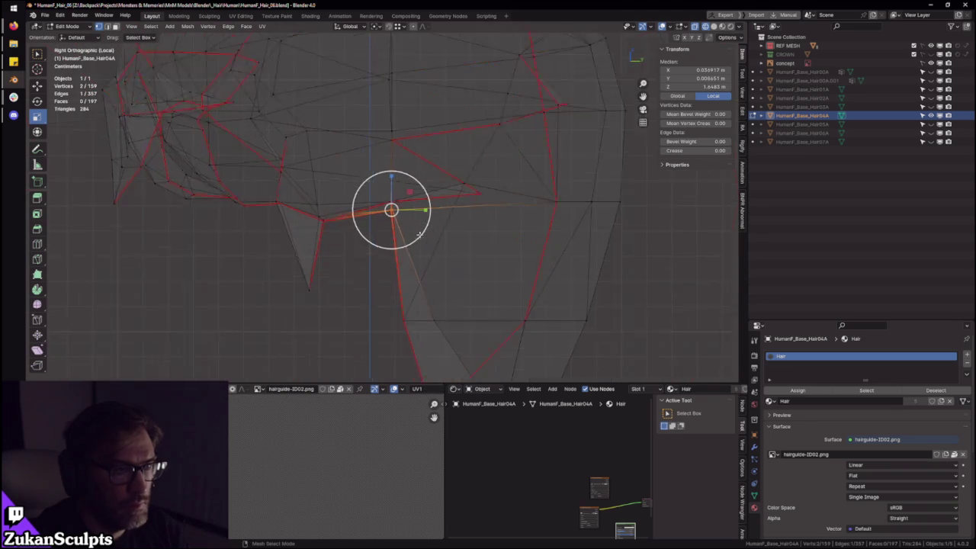
pyautogui.press('KP_3')
pyautogui.moveTo(483, 251); pyautogui.dragTo(418, 250, button='middle')
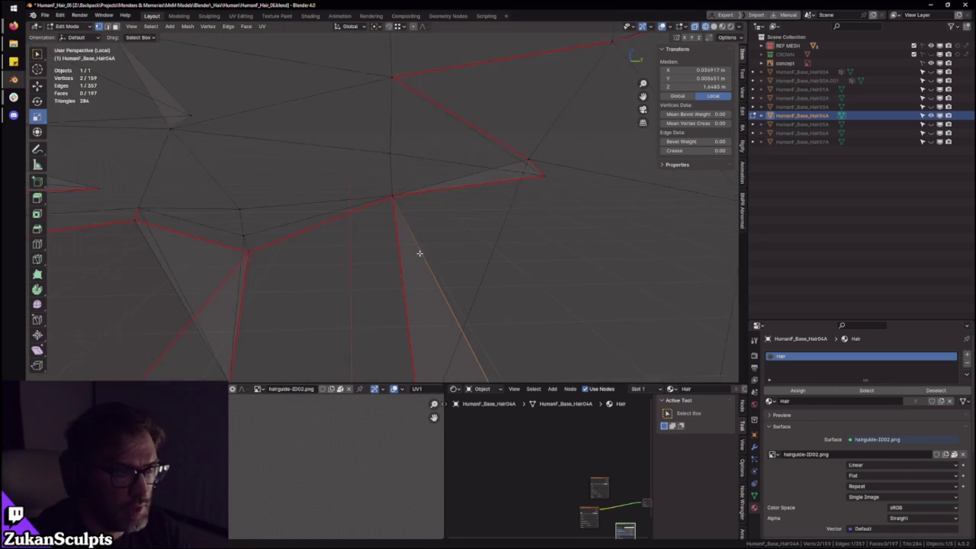
pyautogui.moveTo(329, 219)
pyautogui.mouseDown(button='middle')
pyautogui.moveTo(403, 191)
pyautogui.moveTo(455, 203)
pyautogui.moveTo(434, 261)
pyautogui.moveTo(457, 218)
pyautogui.moveTo(517, 233)
pyautogui.moveTo(485, 221)
pyautogui.mouseUp(button='middle')
pyautogui.press('ctrl+KP_3')
pyautogui.moveTo(582, 233)
pyautogui.mouseDown(button='middle')
pyautogui.moveTo(394, 238)
pyautogui.moveTo(457, 229)
pyautogui.moveTo(427, 221)
pyautogui.moveTo(462, 216)
pyautogui.mouseUp(button='middle')
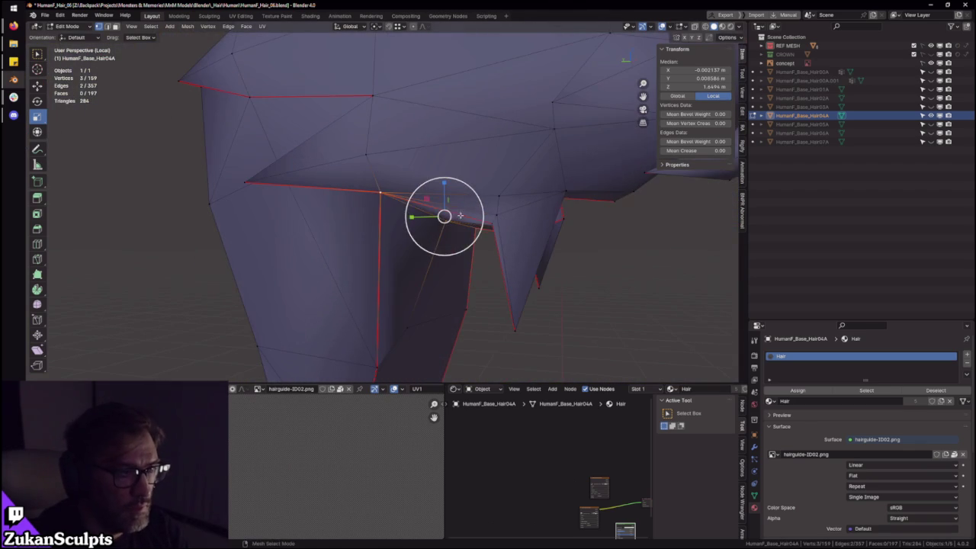
# - Flatten the selected vertices onto shared planes with S Z 0 and S Y 0
pyautogui.write('sz')
pyautogui.write('0')
pyautogui.press('Return')
pyautogui.moveTo(578, 235)
pyautogui.mouseDown(button='middle')
pyautogui.moveTo(396, 245)
pyautogui.moveTo(437, 236)
pyautogui.moveTo(375, 233)
pyautogui.moveTo(482, 231)
pyautogui.moveTo(471, 294)
pyautogui.moveTo(551, 240)
pyautogui.moveTo(456, 264)
pyautogui.moveTo(462, 277)
pyautogui.mouseUp(button='middle')
pyautogui.write('sy0')
pyautogui.press('Return')
# - Slide the lower-edge corner vertex along Y to -0.018328 m, matching its neighbour
pyautogui.scroll(4, 456, 265)
pyautogui.click(456, 264)
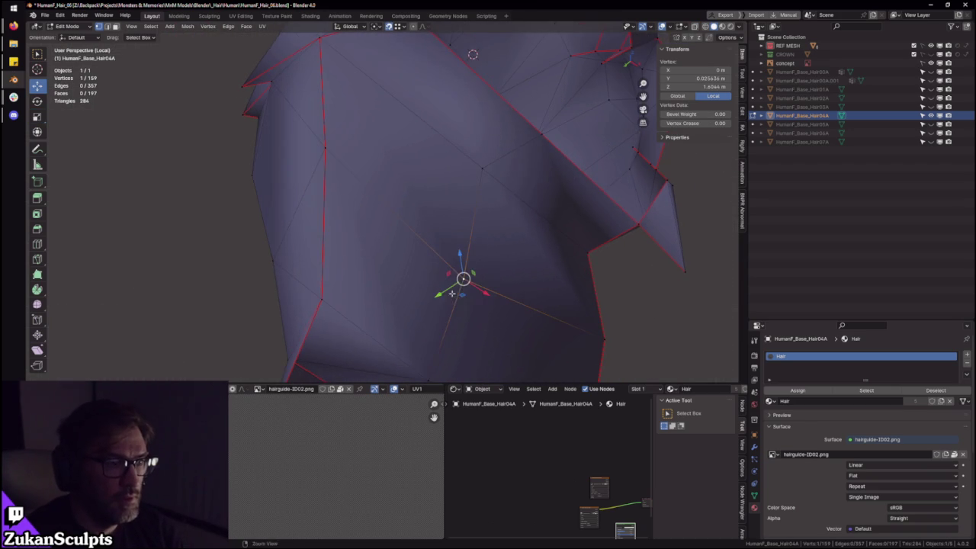
pyautogui.press('g')
pyautogui.press('y')
pyautogui.click(340, 158)
pyautogui.moveTo(339, 158)
pyautogui.mouseDown(button='middle')
pyautogui.moveTo(447, 254)
pyautogui.moveTo(387, 180)
pyautogui.moveTo(380, 193)
pyautogui.mouseUp(button='middle')
# - Re-check the mesh in Right Ortho and add more edge vertices to the selection
pyautogui.press('KP_3')
pyautogui.scroll(4, 399, 229)
pyautogui.scroll(3, 526, 272)
pyautogui.scroll(2, 354, 312)
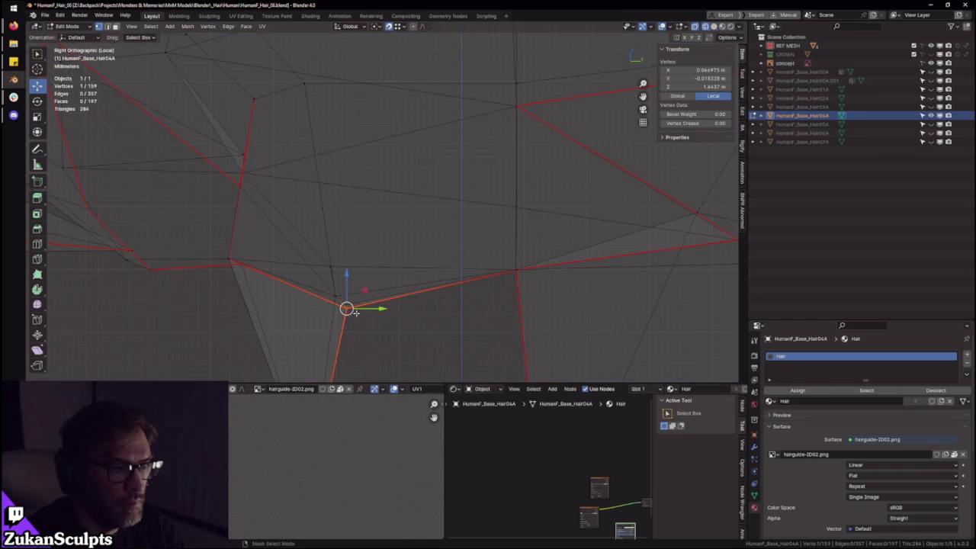
pyautogui.moveTo(372, 313)
pyautogui.mouseDown(button='middle')
pyautogui.moveTo(424, 226)
pyautogui.moveTo(394, 217)
pyautogui.mouseUp(button='middle')
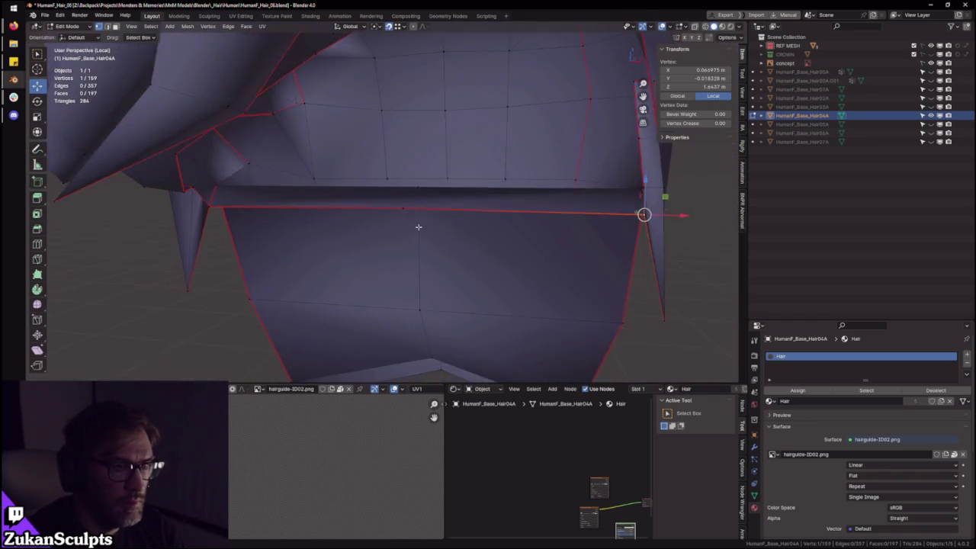
pyautogui.press('KP_3')
pyautogui.scroll(2, 371, 237)
pyautogui.scroll(2, 378, 302)
pyautogui.moveTo(383, 263)
pyautogui.mouseDown(button='middle')
pyautogui.moveTo(427, 232)
pyautogui.moveTo(475, 218)
pyautogui.moveTo(444, 232)
pyautogui.mouseUp(button='middle')
pyautogui.keyDown('ctrl'); pyautogui.click(457, 229); pyautogui.keyUp('ctrl')
pyautogui.press('KP_3')
# - Flatten the selected Hair04A vertices to zero on Y and check them in Right Ortho
pyautogui.moveTo(426, 190)
pyautogui.mouseDown(button='middle')
pyautogui.moveTo(409, 218)
pyautogui.moveTo(520, 220)
pyautogui.moveTo(519, 207)
pyautogui.moveTo(501, 207)
pyautogui.mouseUp(button='middle')
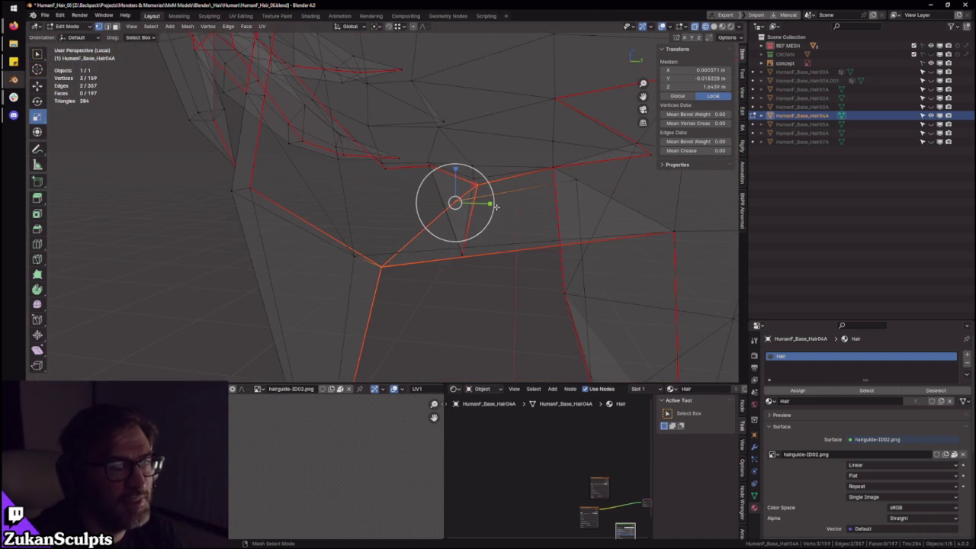
pyautogui.press('s')
pyautogui.press('y')
pyautogui.press('0')
pyautogui.press('Return')
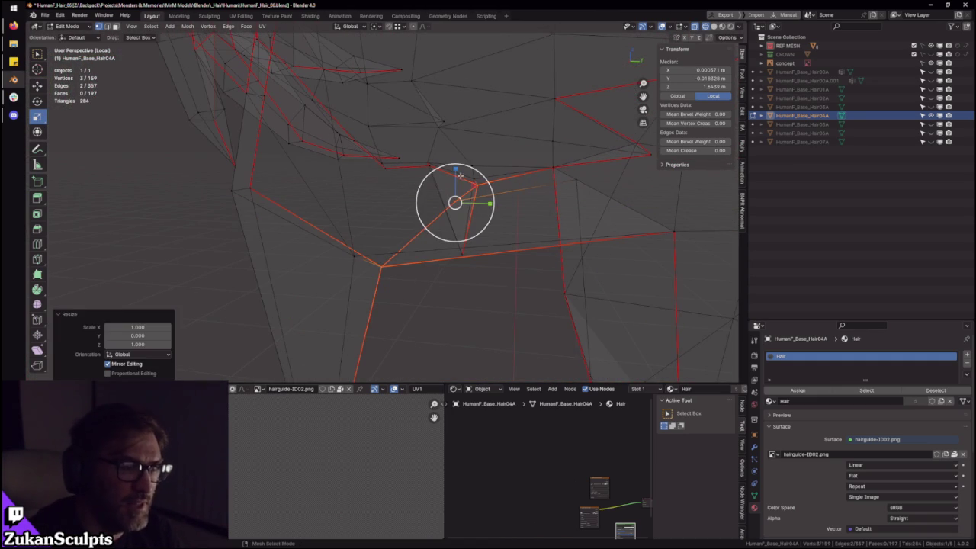
pyautogui.press('KP_3')
pyautogui.scroll(3, 501, 267)
pyautogui.moveTo(567, 270)
pyautogui.mouseDown(button='middle')
pyautogui.moveTo(549, 259)
pyautogui.moveTo(555, 264)
pyautogui.moveTo(410, 267)
pyautogui.mouseUp(button='middle')
# - Box-select the next vertex pair and scale it to zero along Y
pyautogui.keyDown('ctrl'); pyautogui.moveTo(394, 182); pyautogui.dragTo(445, 218); pyautogui.keyUp('ctrl')
pyautogui.moveTo(445, 217)
pyautogui.mouseDown(button='middle')
pyautogui.moveTo(323, 204)
pyautogui.moveTo(366, 229)
pyautogui.moveTo(369, 254)
pyautogui.mouseUp(button='middle')
pyautogui.press('s')
pyautogui.press('y')
pyautogui.press('0')
pyautogui.press('Return')
pyautogui.press('KP_3')
pyautogui.scroll(5, 443, 244)
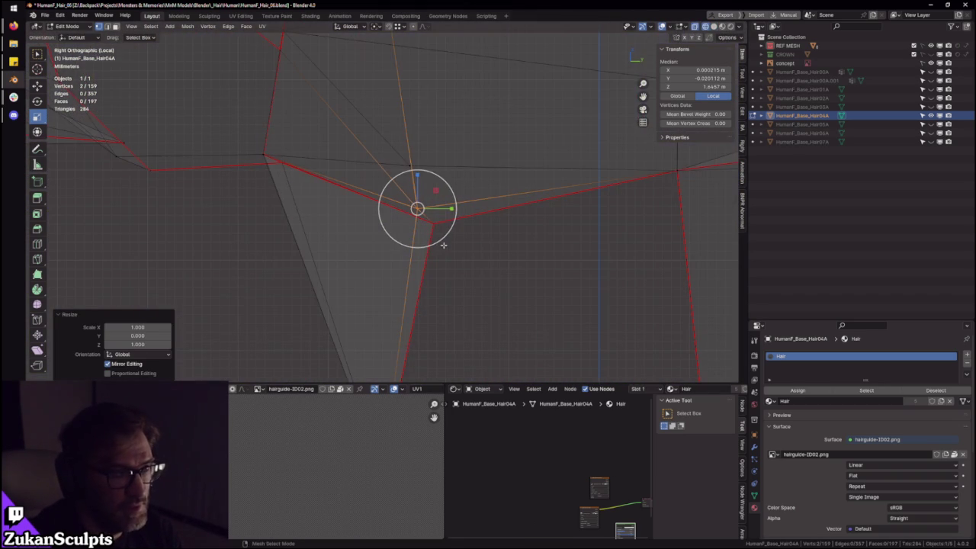
# - Drop one vertex from the selection and flatten the rest to zero along Z
pyautogui.moveTo(287, 196); pyautogui.dragTo(446, 228, button='middle')
pyautogui.scroll(-5, 405, 224)
pyautogui.scroll(5, 412, 231)
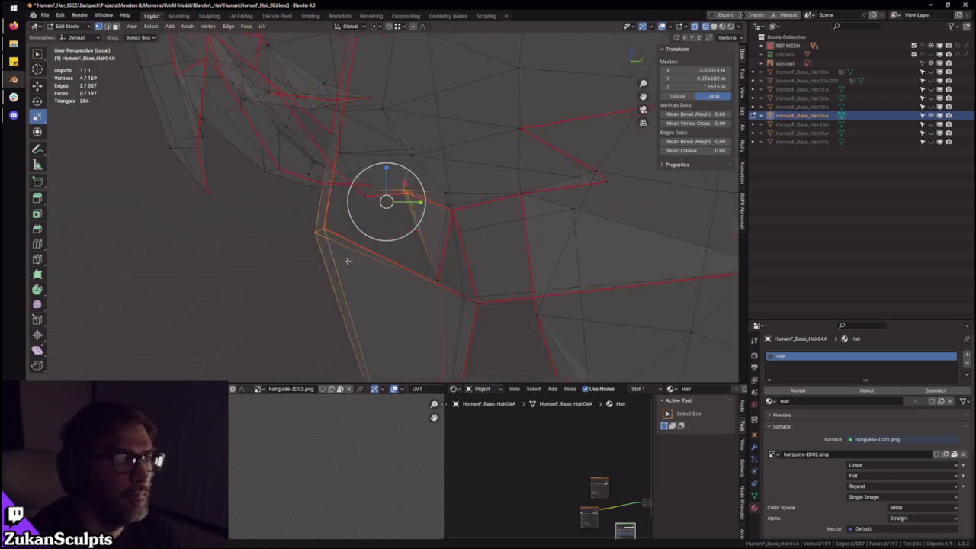
pyautogui.press('KP_3')
pyautogui.keyDown('shift'); pyautogui.click(359, 191); pyautogui.keyUp('shift')
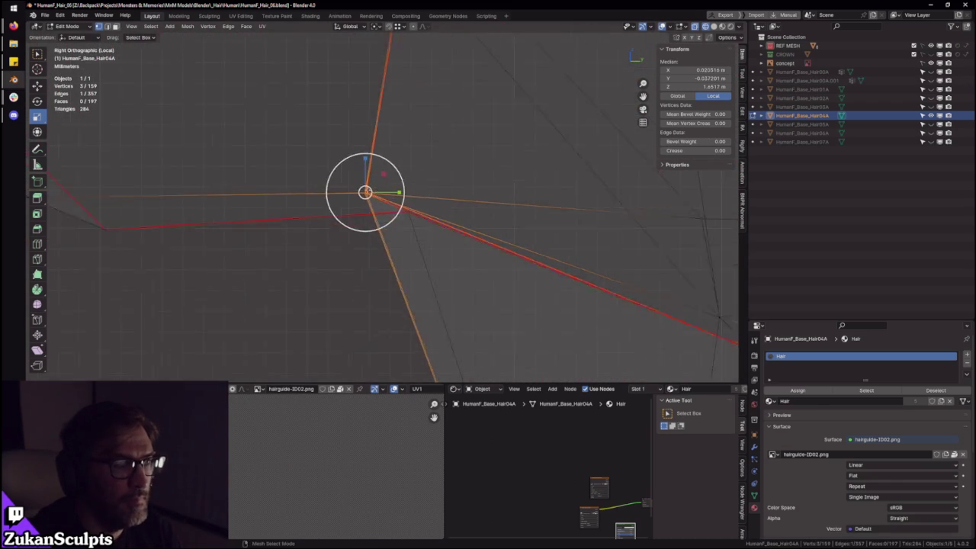
pyautogui.moveTo(359, 191); pyautogui.dragTo(361, 178, button='middle')
pyautogui.press('s')
pyautogui.press('z')
pyautogui.press('0')
pyautogui.press('Return')
pyautogui.press('KP_3')
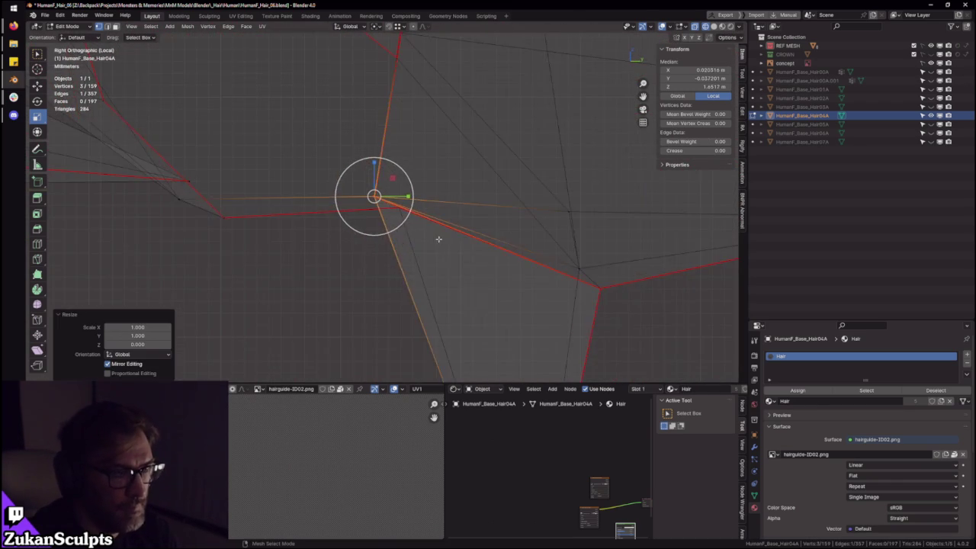
pyautogui.moveTo(438, 239); pyautogui.dragTo(412, 192, button='middle')
pyautogui.press('KP_3')
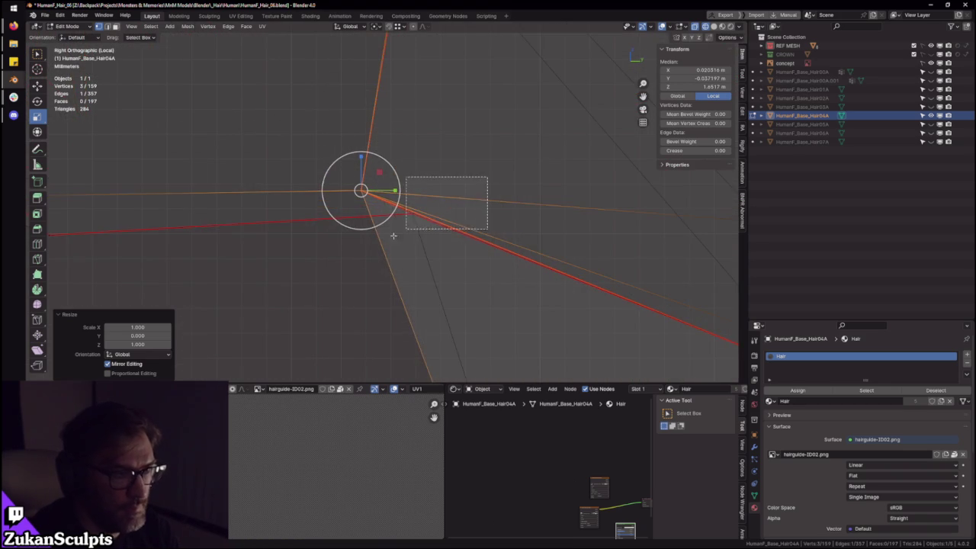
# - Select another two vertices and scale them to zero along Z using X-ray shading
pyautogui.click(411, 212)
pyautogui.moveTo(412, 212)
pyautogui.mouseDown(button='middle')
pyautogui.moveTo(437, 261)
pyautogui.moveTo(431, 231)
pyautogui.moveTo(300, 228)
pyautogui.moveTo(492, 221)
pyautogui.moveTo(493, 265)
pyautogui.mouseUp(button='middle')
pyautogui.keyDown('shift'); pyautogui.click(484, 250); pyautogui.keyUp('shift')
pyautogui.press('KP_Decimal')
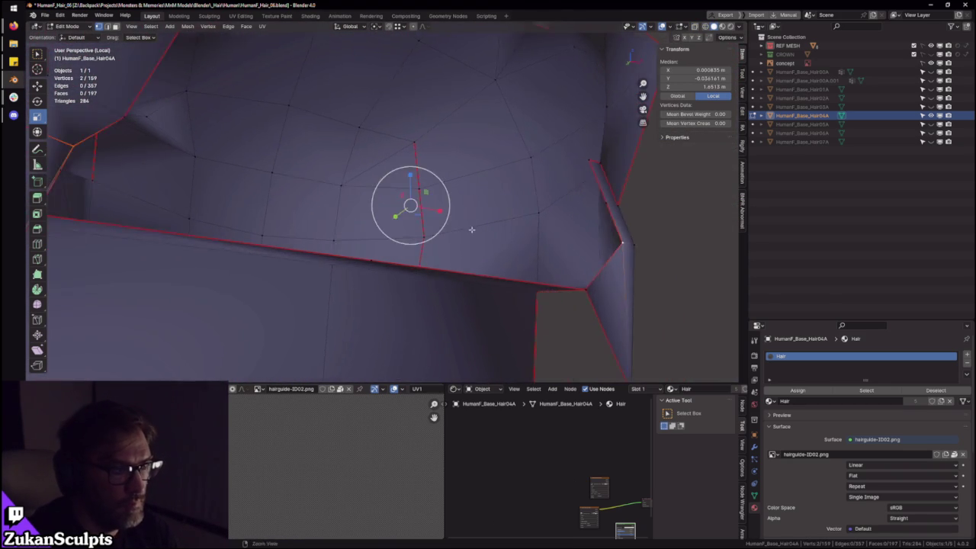
pyautogui.moveTo(484, 250); pyautogui.dragTo(437, 265, button='middle')
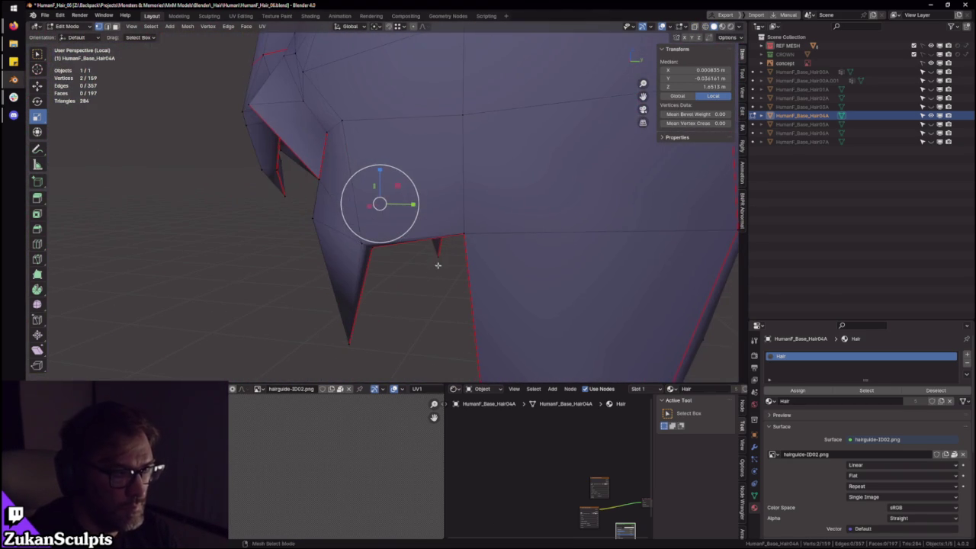
pyautogui.hotkey('shift', 'z')
pyautogui.write('sy')
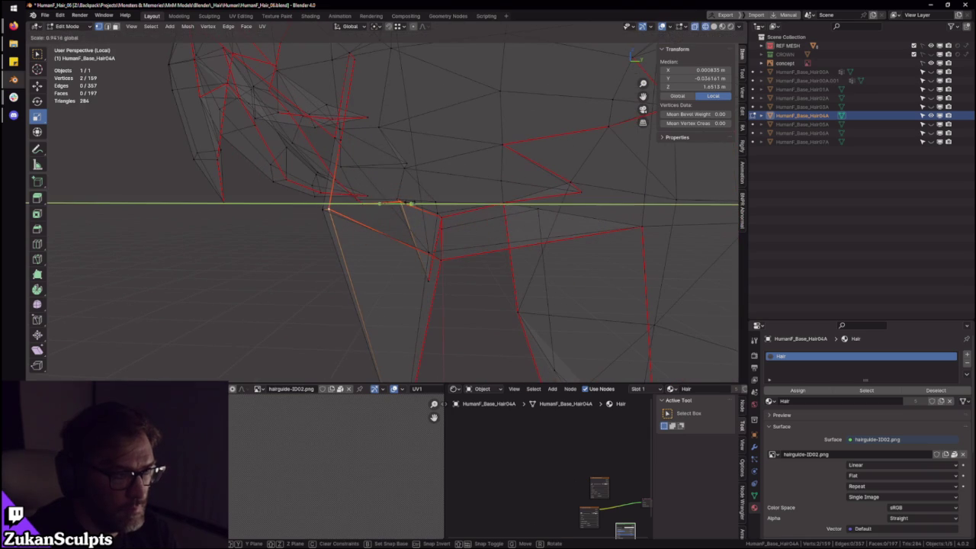
pyautogui.write('z0')
pyautogui.press('Return')
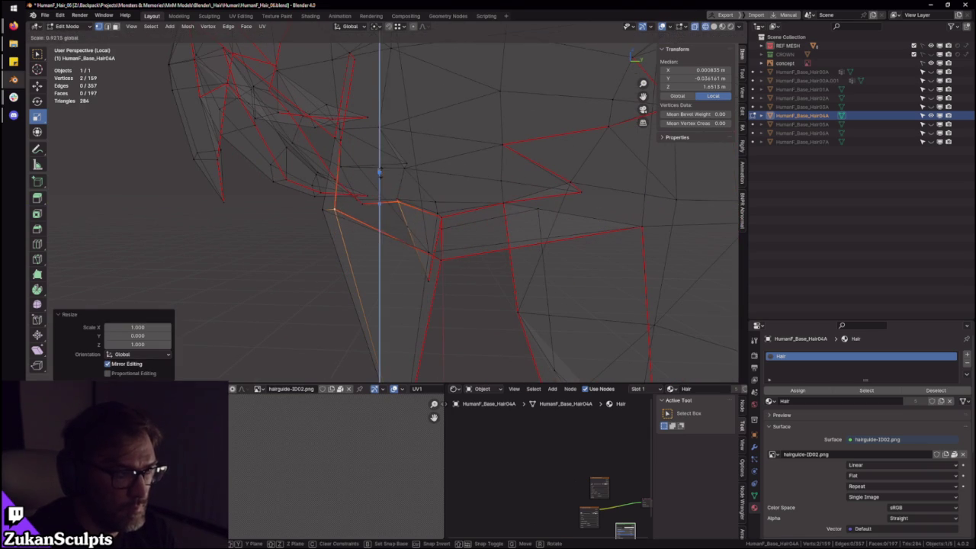
pyautogui.press('/')
pyautogui.hotkey('shift', 'z')
# - Re-isolate the hair mesh in see-through shading and zoom in from Right Ortho
pyautogui.scroll(2, 543, 238)
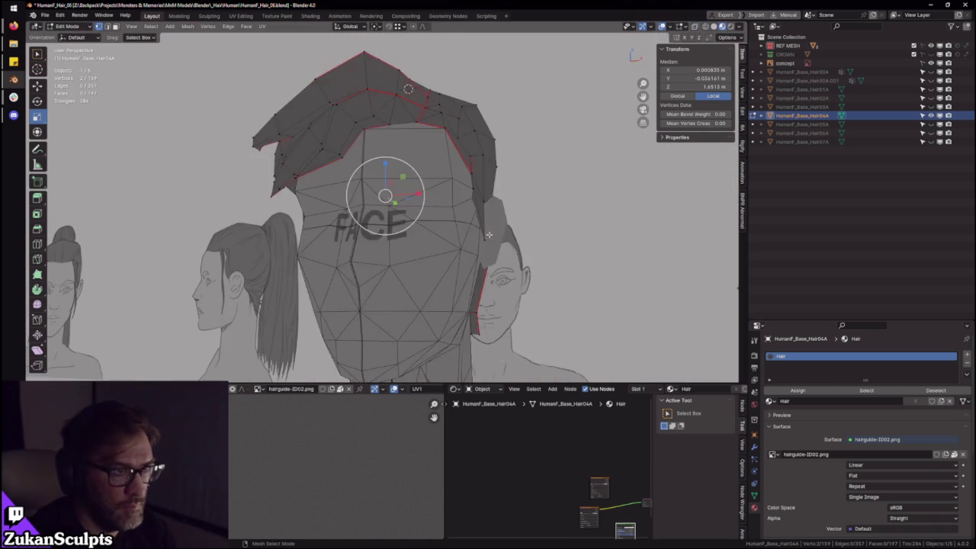
pyautogui.scroll(2, 543, 238)
pyautogui.scroll(2, 543, 238)
pyautogui.moveTo(543, 238); pyautogui.dragTo(458, 229, button='middle')
pyautogui.press('/')
pyautogui.hotkey('shift', 'z')
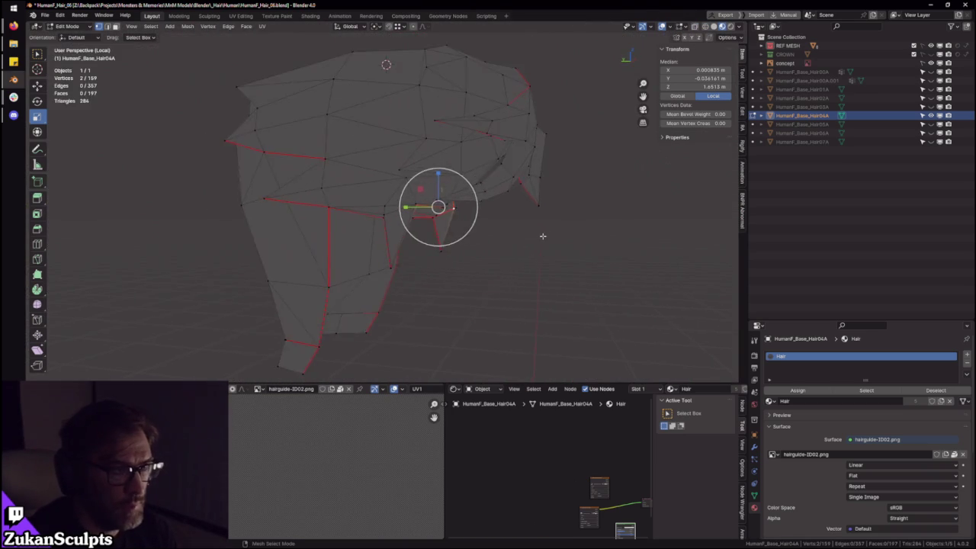
pyautogui.press('KP_3')
pyautogui.scroll(3, 427, 267)
pyautogui.scroll(2, 457, 282)
# - Select all Hair04A vertices and inspect the UV layout in a maximized UV editor
pyautogui.keyDown('shift'); pyautogui.moveTo(479, 294); pyautogui.dragTo(447, 246, button='middle'); pyautogui.keyUp('shift')
pyautogui.press('a')
pyautogui.scroll(3, 460, 244)
pyautogui.scroll(1, 460, 217)
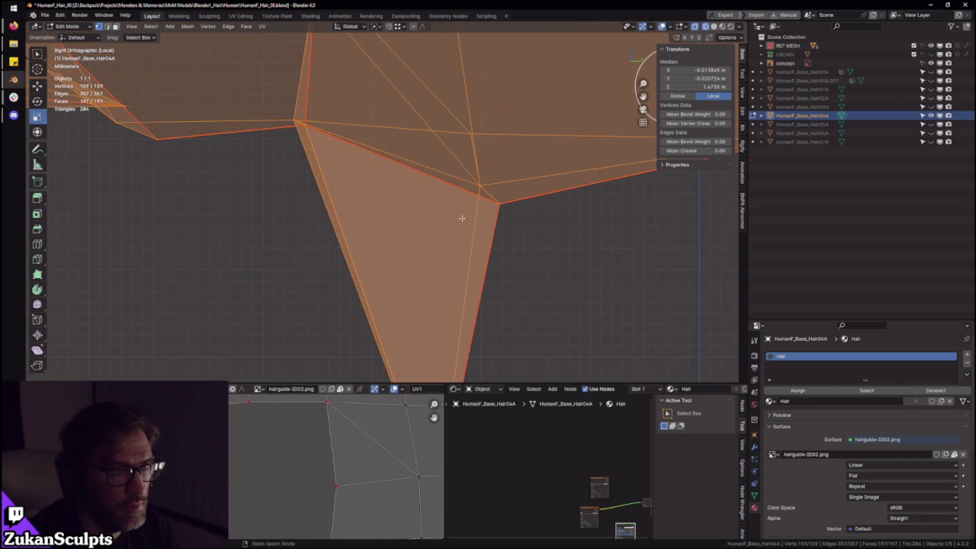
pyautogui.hotkey('ctrl', 'space')
pyautogui.scroll(-3, 534, 381)
pyautogui.moveTo(549, 376)
pyautogui.mouseDown(button='middle')
pyautogui.moveTo(446, 333)
pyautogui.moveTo(447, 416)
pyautogui.mouseUp(button='middle')
pyautogui.hotkey('ctrl', 'space')
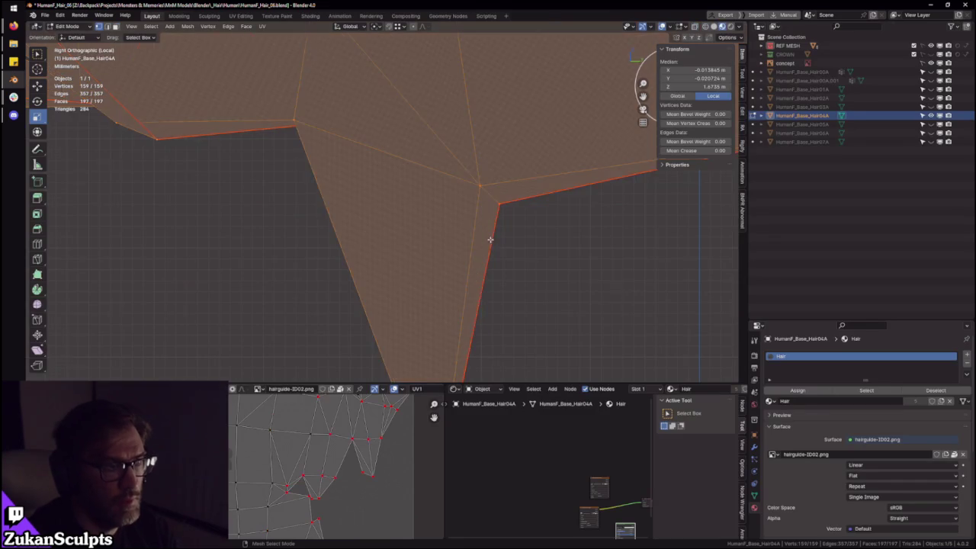
pyautogui.scroll(-4, 450, 232)
pyautogui.moveTo(450, 232)
pyautogui.mouseDown(button='middle')
pyautogui.moveTo(305, 207)
pyautogui.moveTo(451, 211)
pyautogui.mouseUp(button='middle')
# - Exit local view to the full scene and save HumanF_Hair_06.blend
pyautogui.press('KP_Divide')
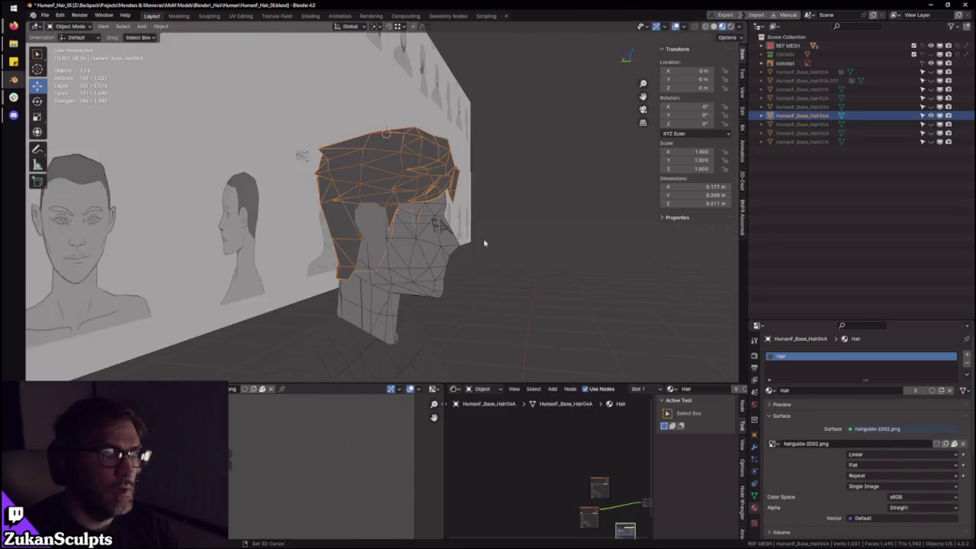
pyautogui.moveTo(484, 239); pyautogui.dragTo(340, 174, button='middle')
pyautogui.click(45, 16)
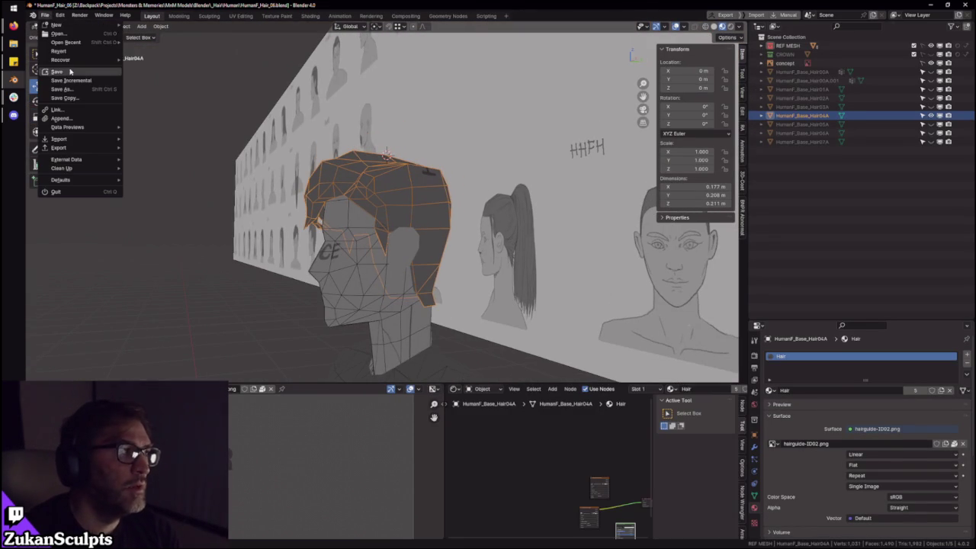
pyautogui.press('Return')
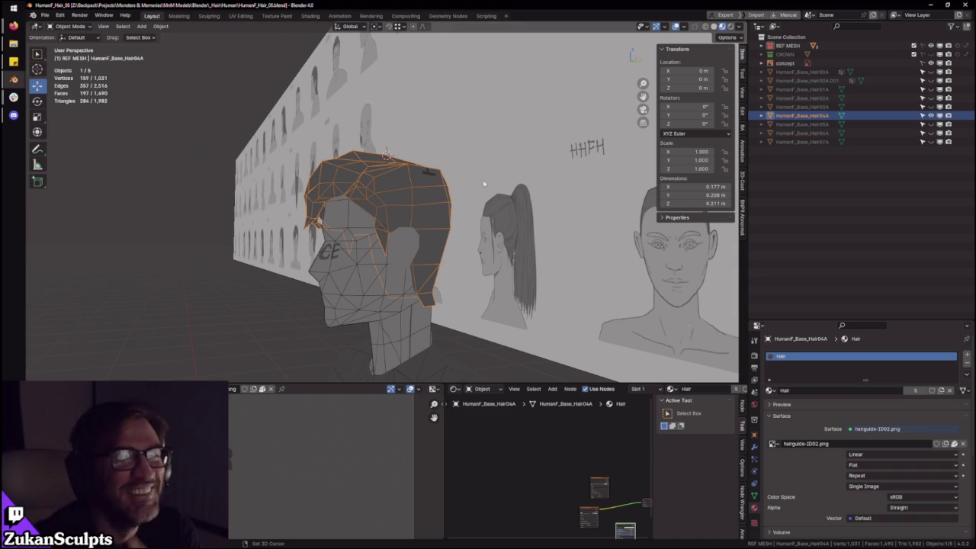
# - Hide Hair04A, show and select the checker-textured Hair03A, and save the file
pyautogui.click(931, 116)
pyautogui.click(931, 107)
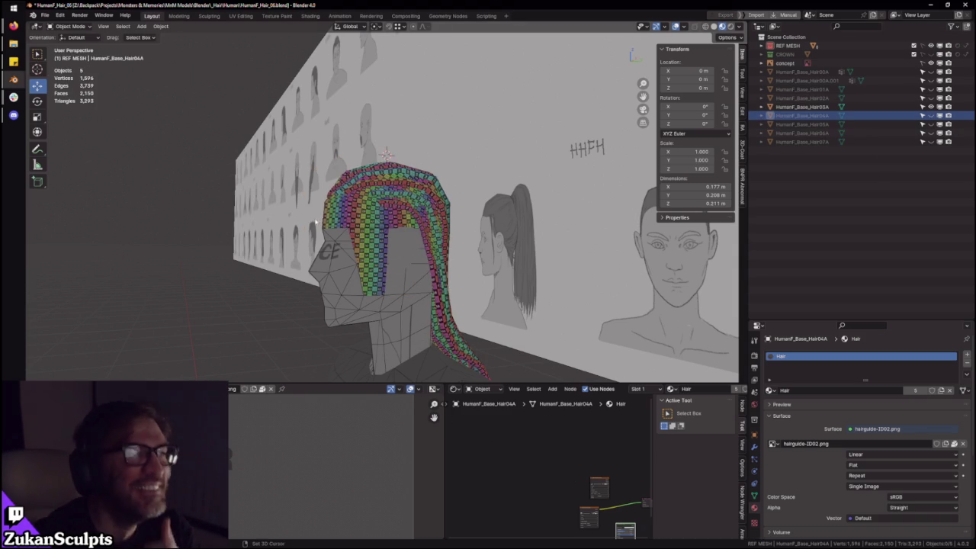
pyautogui.moveTo(324, 227); pyautogui.dragTo(314, 227, button='middle')
pyautogui.click(314, 227)
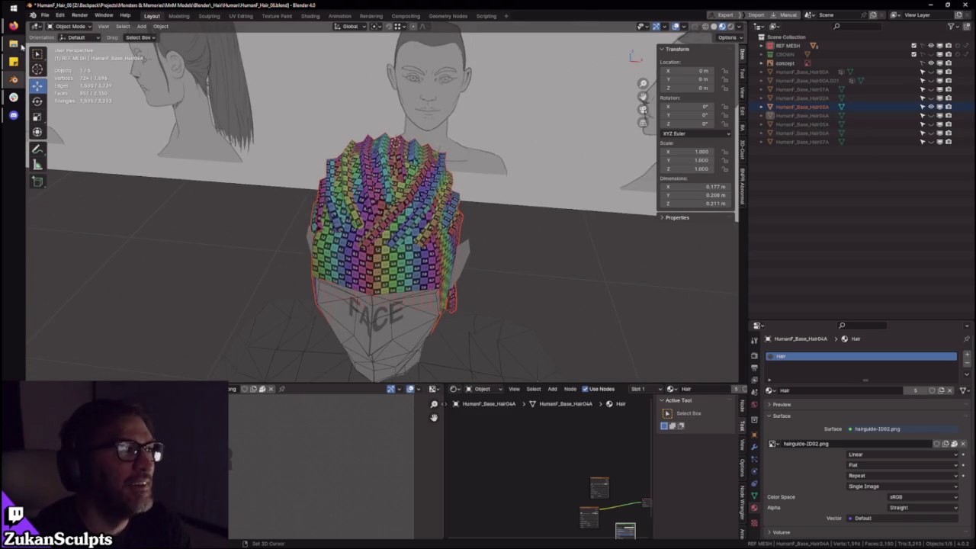
pyautogui.click(45, 15)
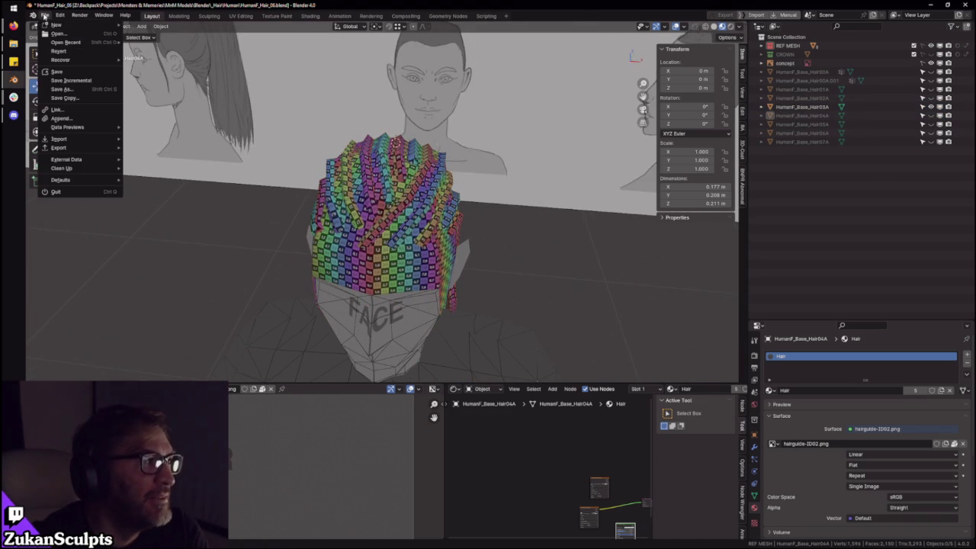
pyautogui.click(57, 71)
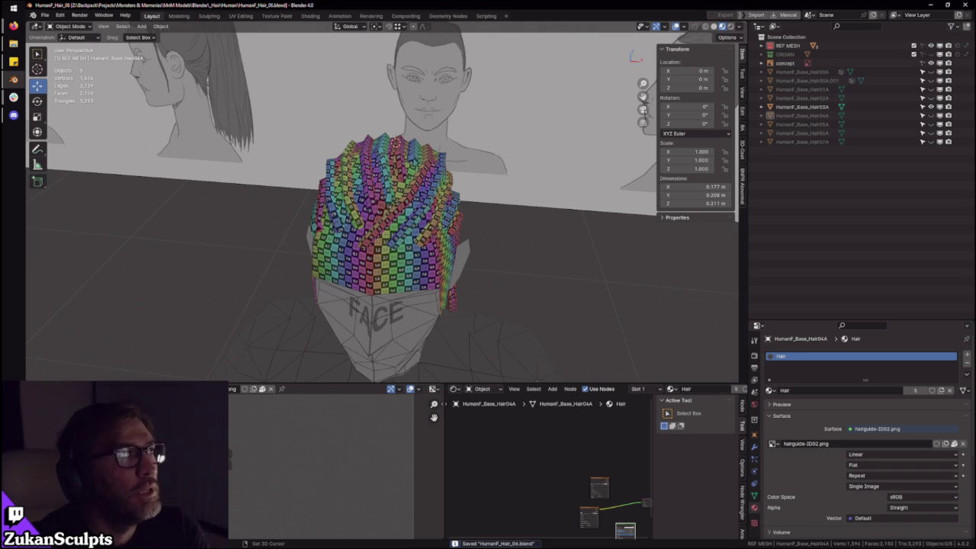